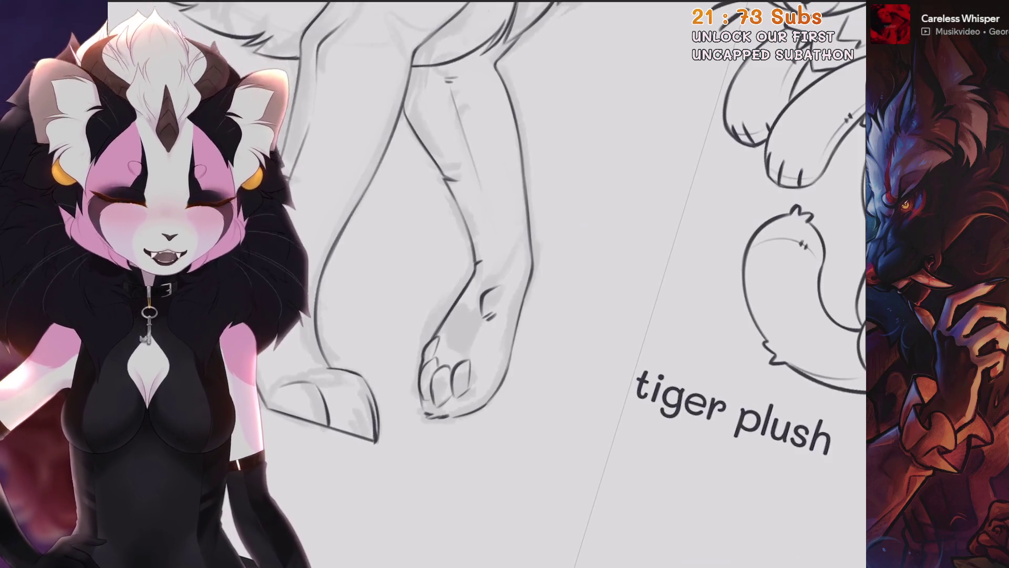
Pick the inking brush and ink the paw's outline stroke, undoing failed attempts.
scroll(500, 368, "up", 5)
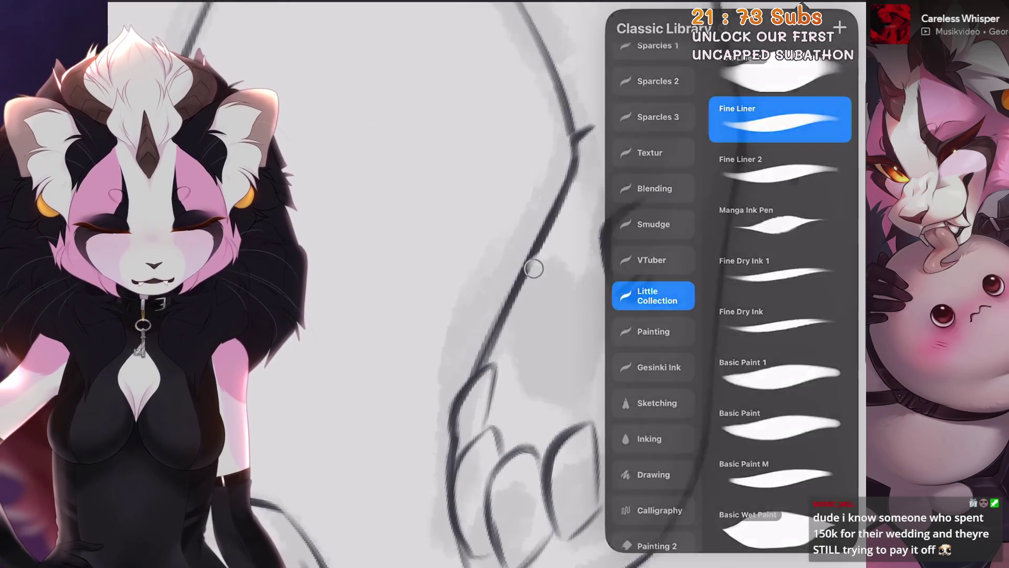
left_click(534, 266)
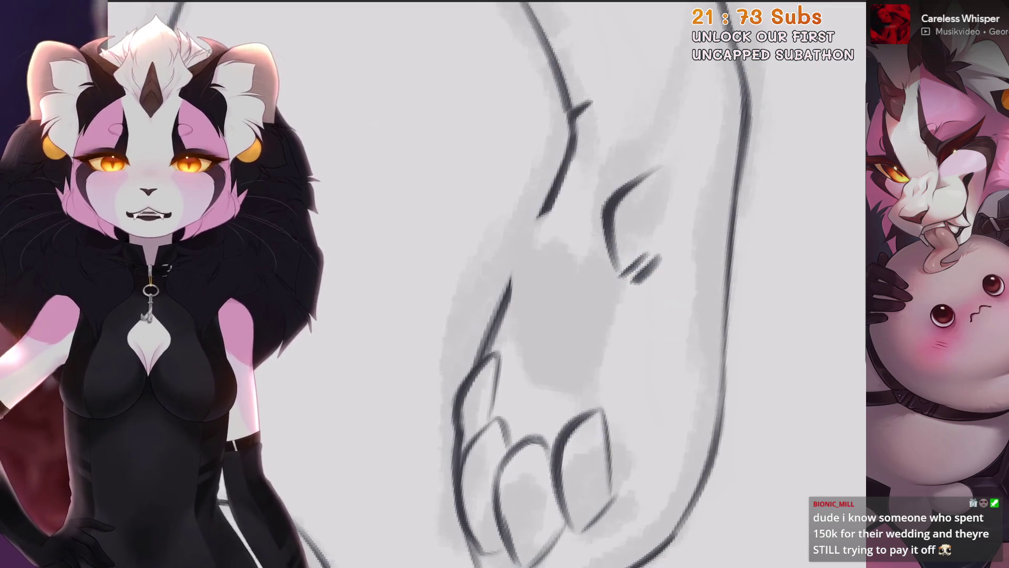
mouse_move(571, 168)
left_mouse_down()
mouse_move(523, 191)
mouse_move(510, 319)
left_mouse_up()
key("ctrl+z")
left_click_drag(517, 200, 512, 295)
key("ctrl+z")
mouse_move(512, 196)
left_mouse_down()
mouse_move(518, 312)
mouse_move(539, 397)
left_mouse_up()
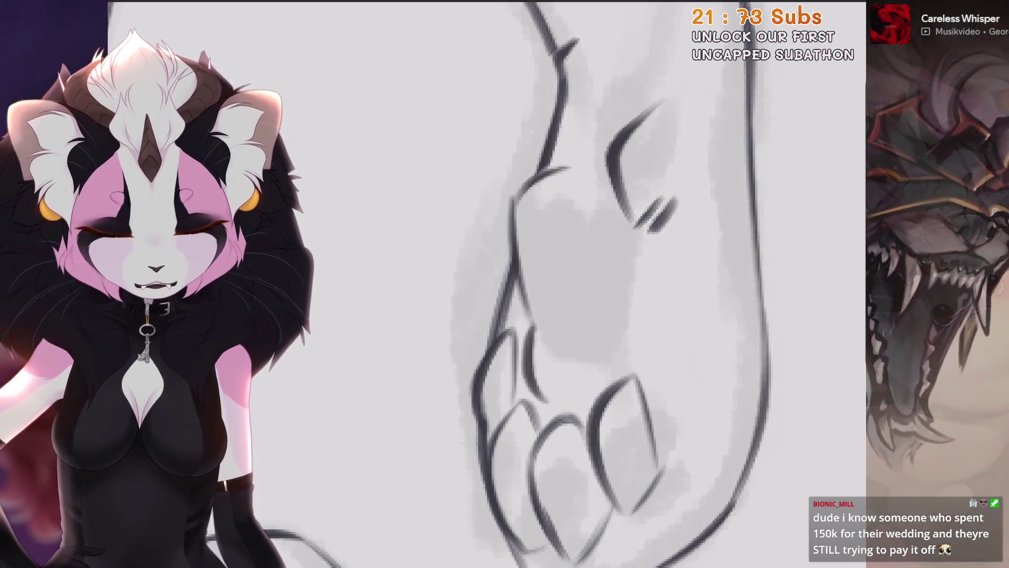
key("ctrl+z")
Ink short lines between the paw's toes, undoing the misplaced strokes.
left_click_drag(526, 302, 547, 407)
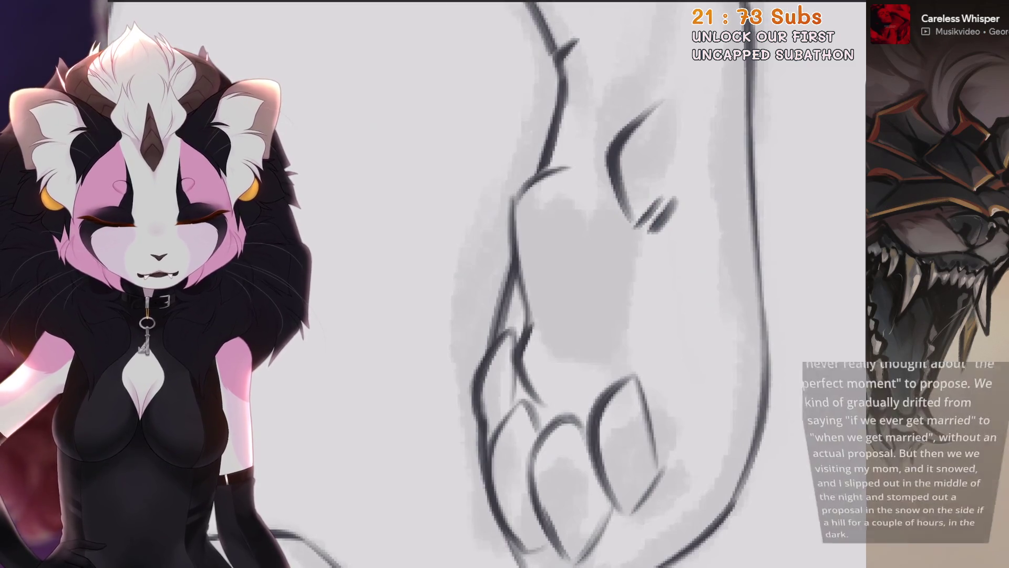
key("ctrl+z")
left_click_drag(530, 325, 513, 350)
mouse_move(549, 394)
left_mouse_down()
mouse_move(516, 357)
mouse_move(518, 379)
left_mouse_up()
key("ctrl+z")
key("ctrl+z")
key("ctrl+z")
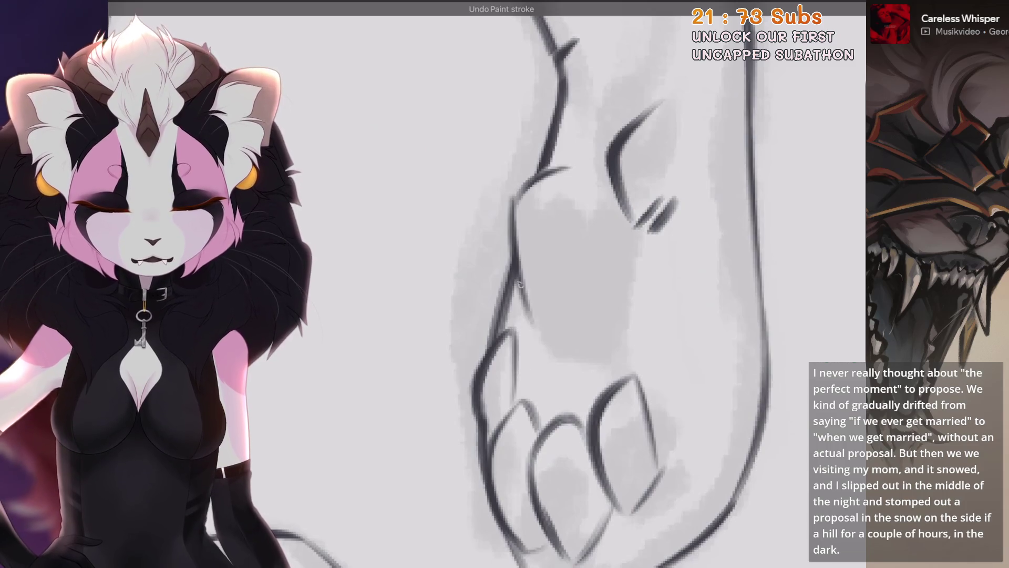
mouse_move(533, 323)
left_mouse_down()
mouse_move(537, 389)
mouse_move(550, 373)
mouse_move(597, 369)
left_mouse_up()
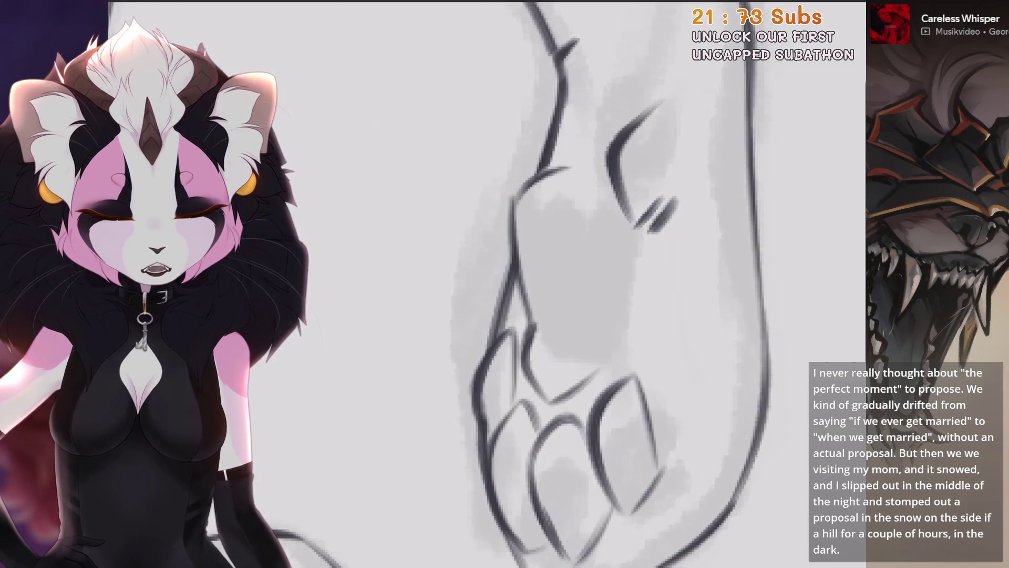
key("ctrl+z")
scroll(520, 284, "up", 3)
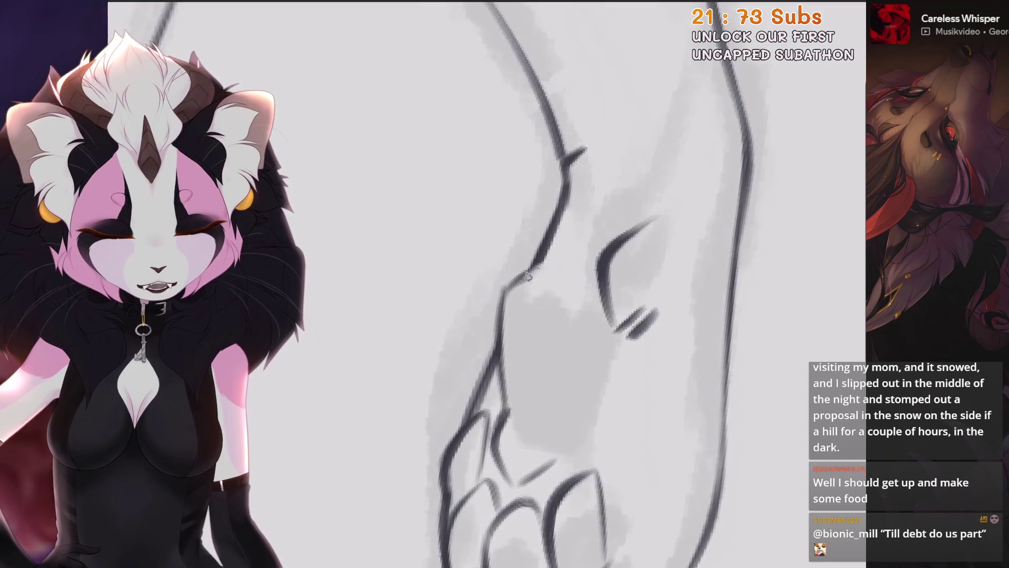
key("ctrl+z")
key("ctrl+z")
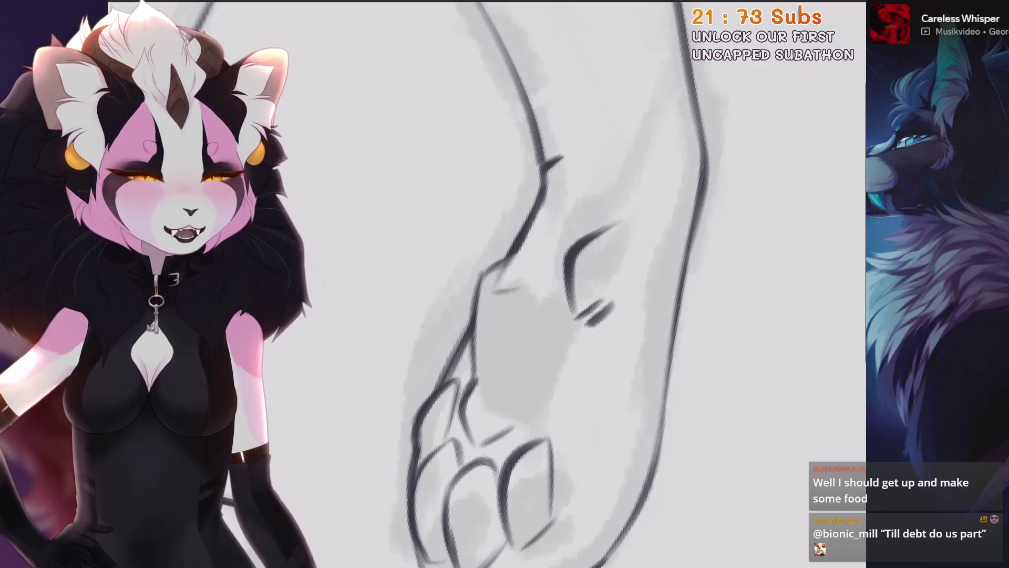
Ink a curved wrist line and a long lower diagonal on the paw.
scroll(545, 284, "up", 2)
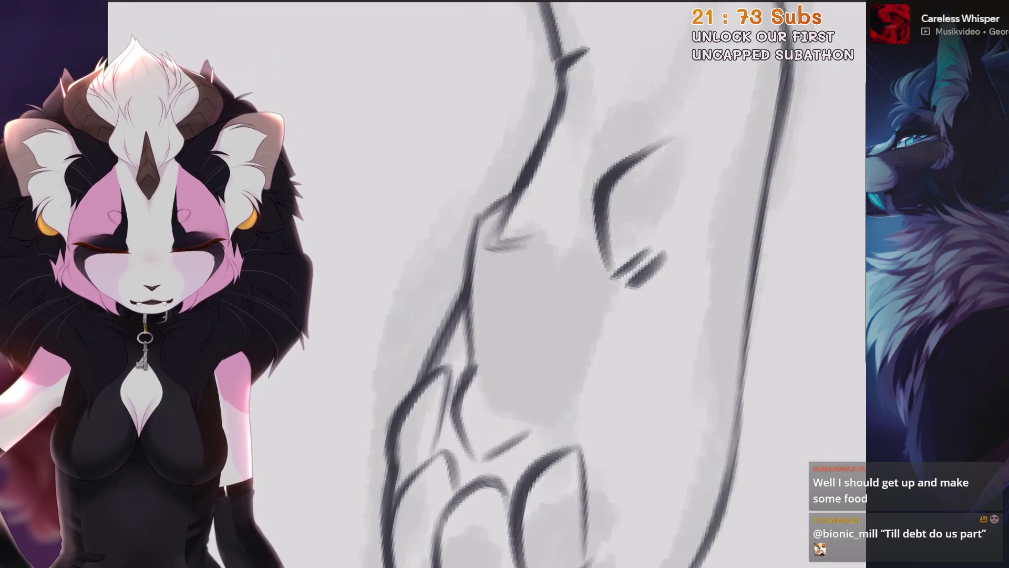
left_click_drag(496, 268, 584, 227)
key("ctrl+z")
left_click_drag(513, 247, 508, 300)
key("ctrl+z")
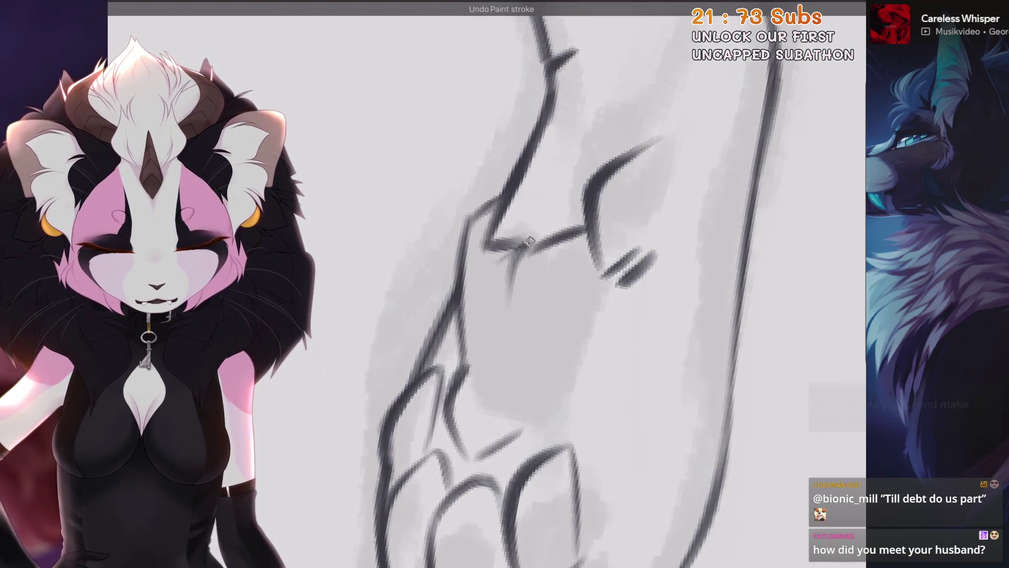
left_click_drag(512, 247, 573, 226)
key("ctrl+z")
left_click_drag(508, 286, 531, 247)
left_click_drag(521, 431, 594, 324)
key("ctrl+z")
left_click_drag(530, 413, 613, 278)
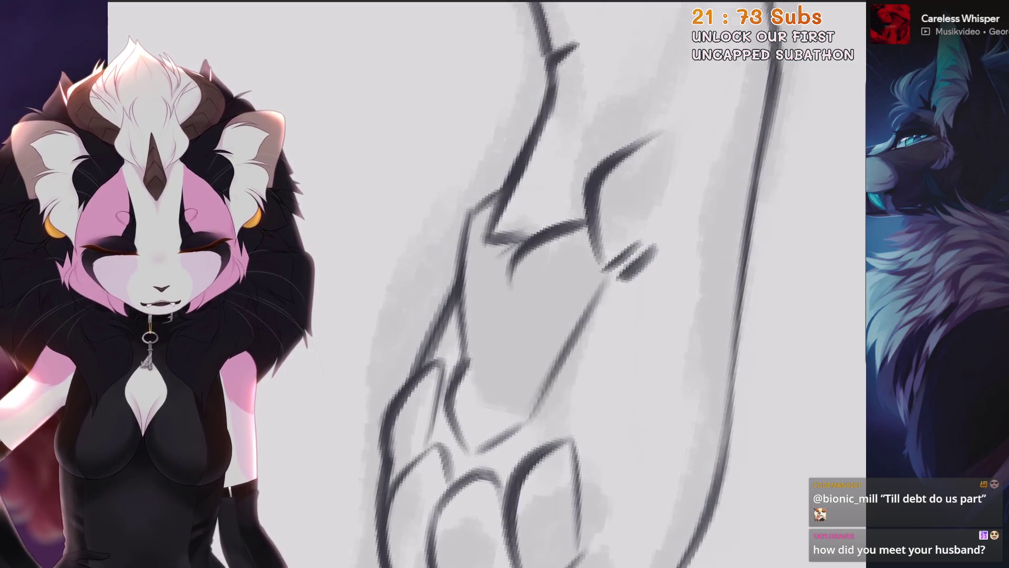
scroll(525, 284, "down", 5)
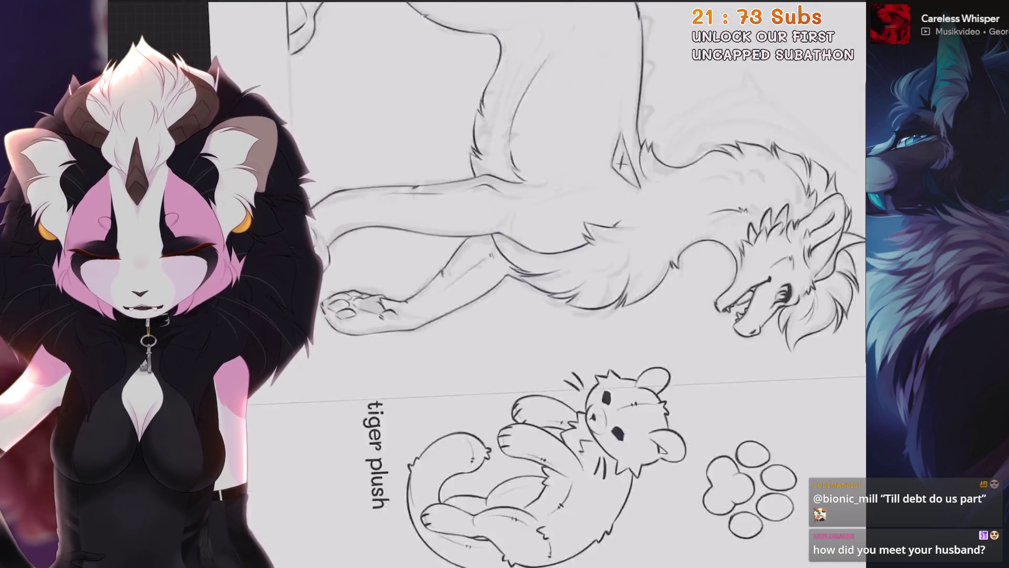
Reset the canvas to show the whole reference sheet upright.
key("ctrl+0")
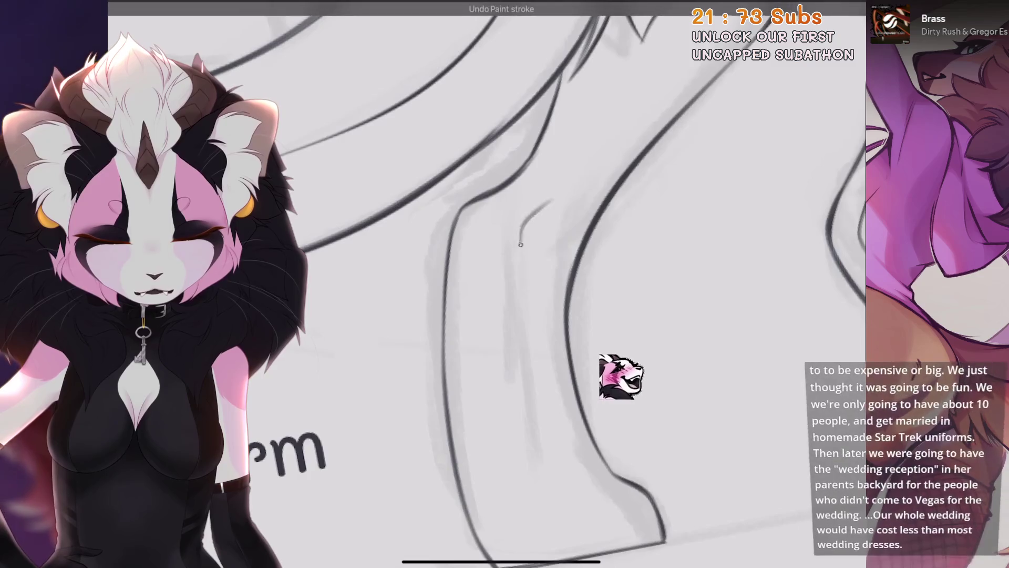
Retry the leg's outline stroke several times, undoing each unsatisfactory attempt.
key("ctrl+z")
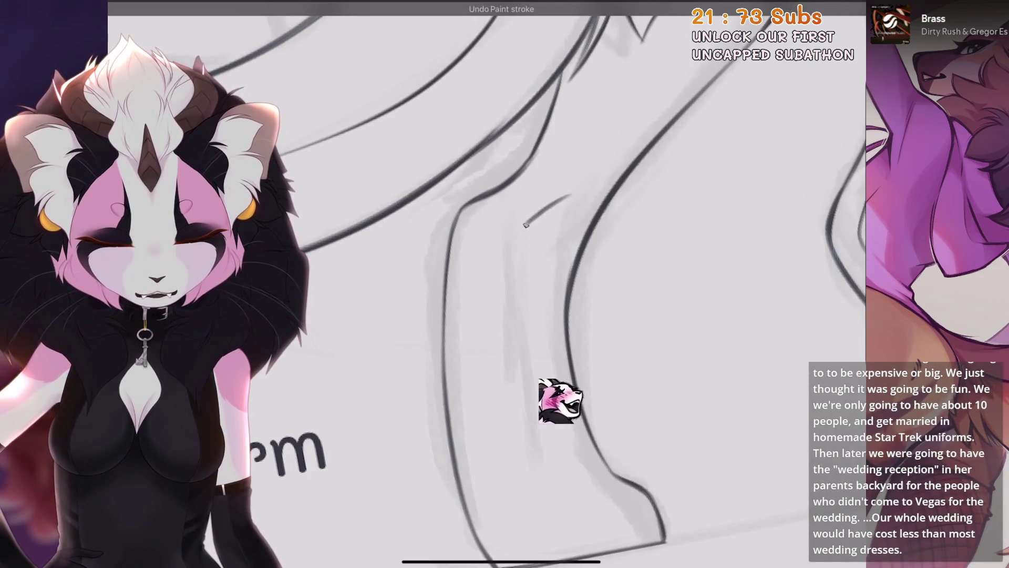
key("ctrl+z")
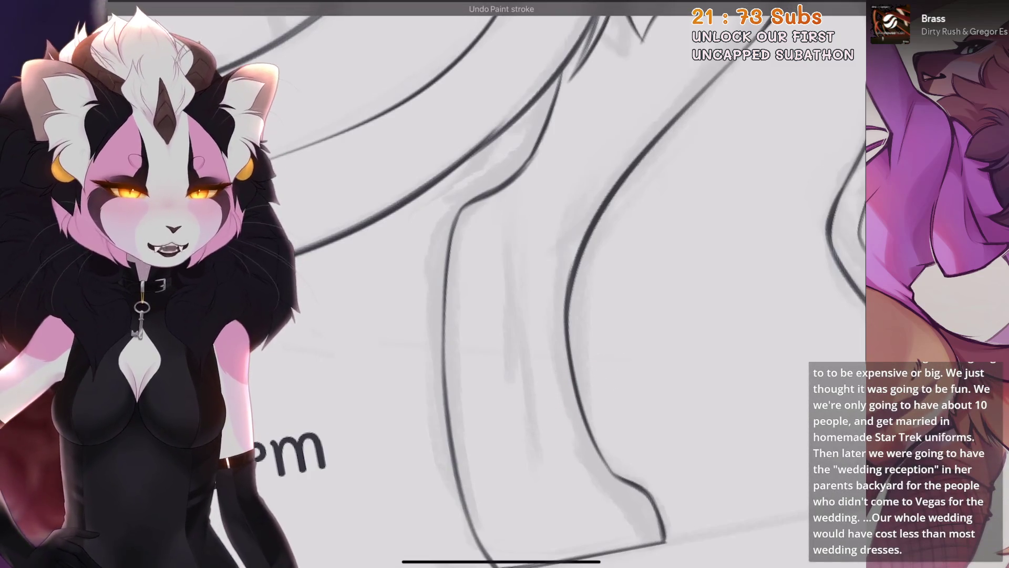
left_click_drag(569, 193, 526, 300)
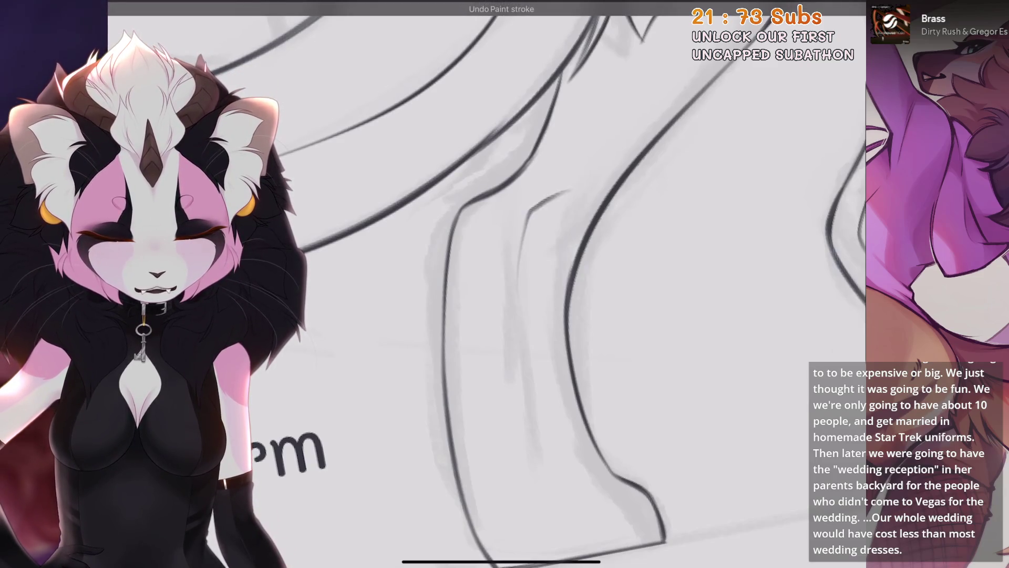
key("ctrl+z")
left_click_drag(575, 202, 524, 287)
key("ctrl+z")
scroll(554, 304, "down", 3)
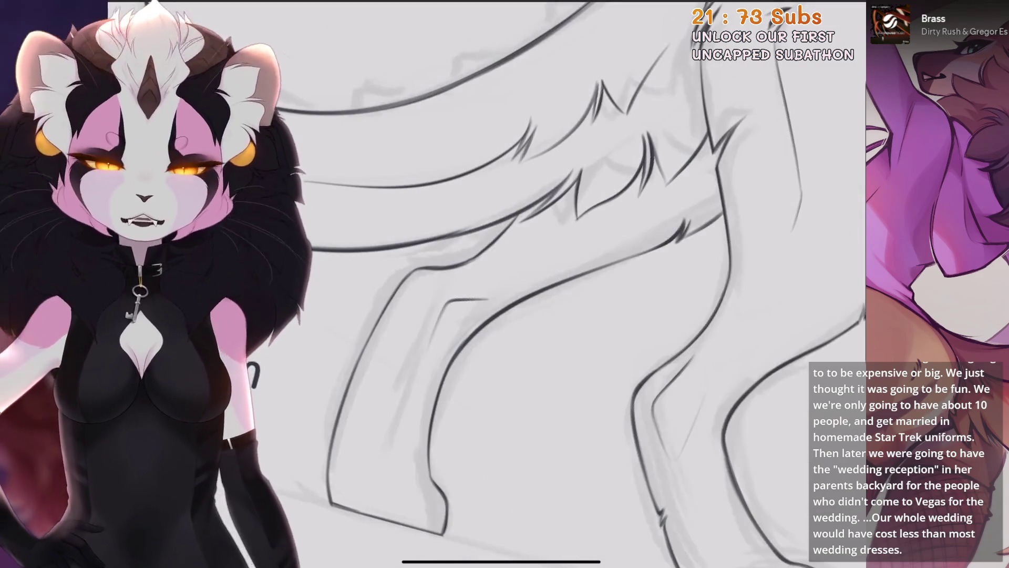
scroll(585, 284, "down", 3)
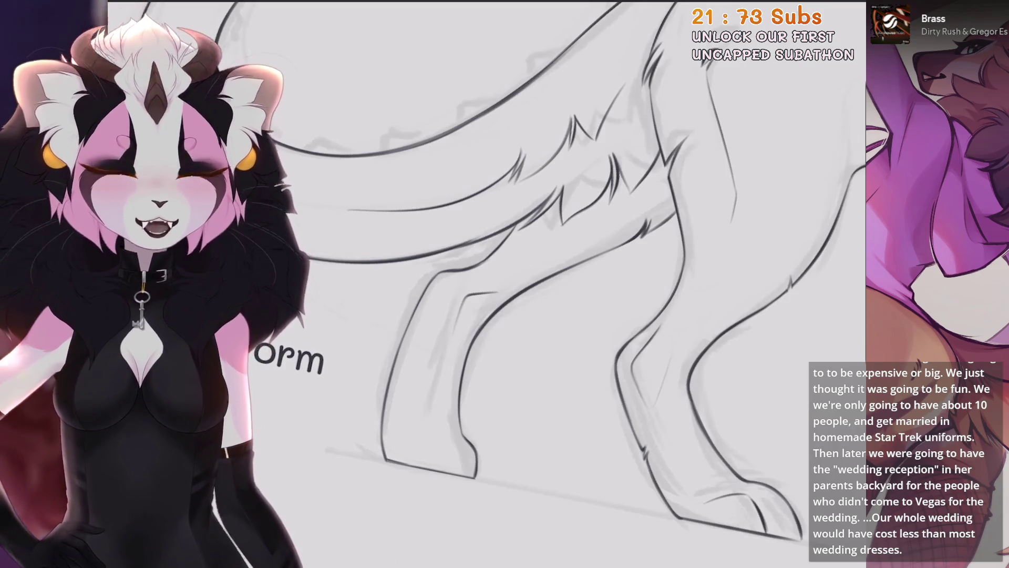
scroll(323, 147, "up", 5)
key("ctrl+z")
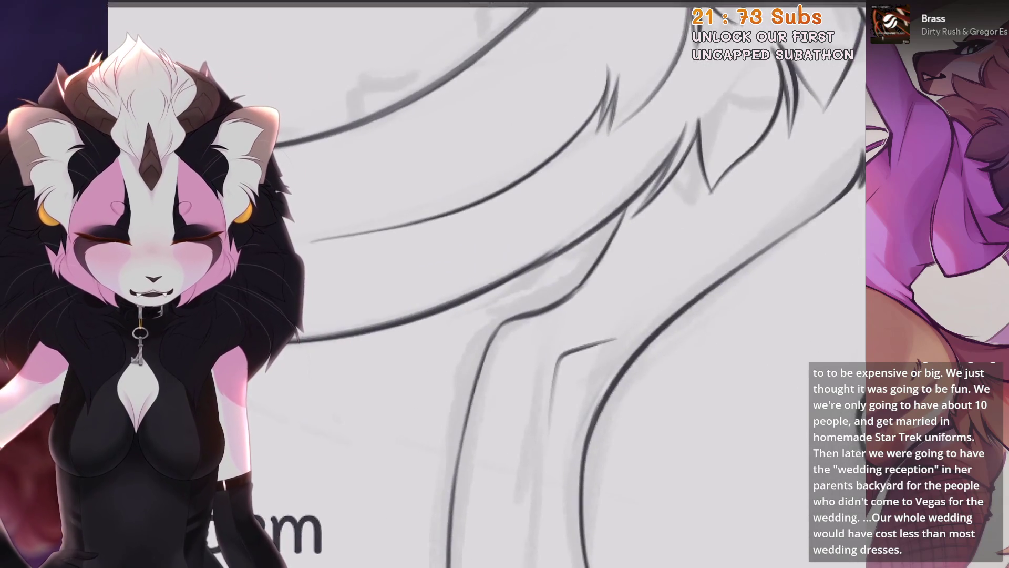
scroll(578, 289, "down", 3)
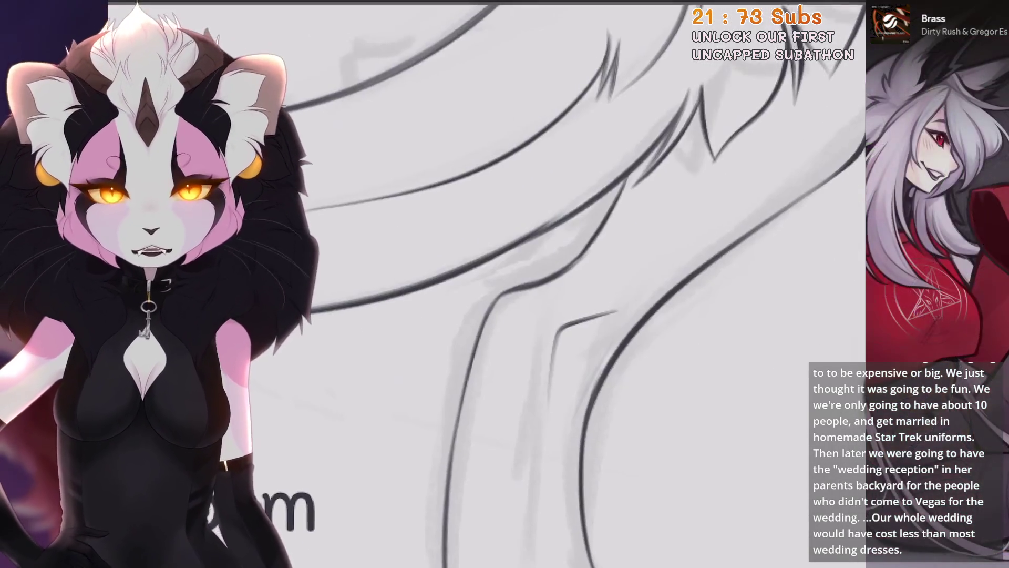
Ink a long curved outline along the creature's body.
left_click_drag(617, 257, 631, 232)
key("ctrl+z")
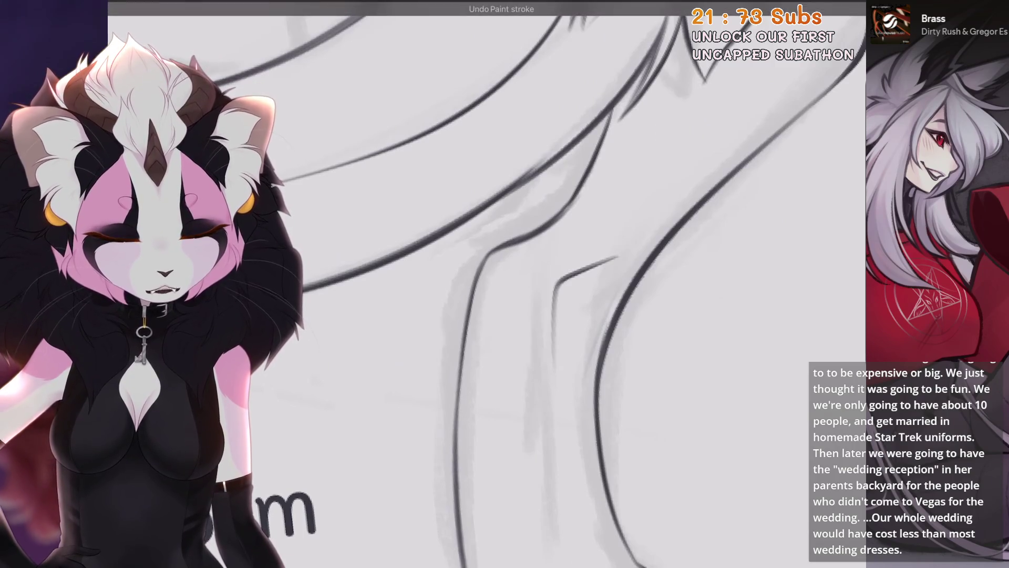
key("ctrl+z")
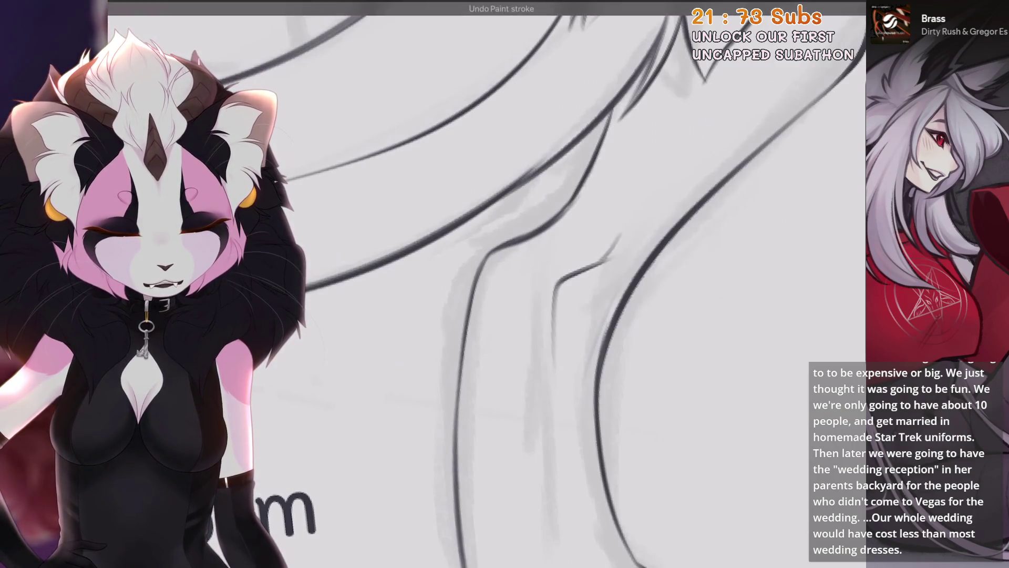
scroll(601, 266, "down", 3)
scroll(487, 284, "up", 3)
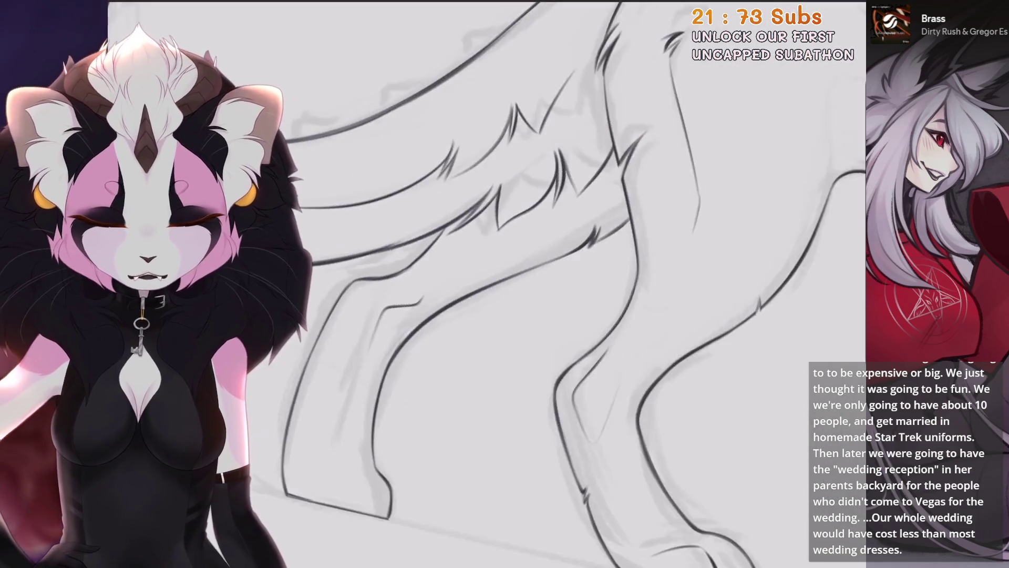
scroll(486, 283, "down", 3)
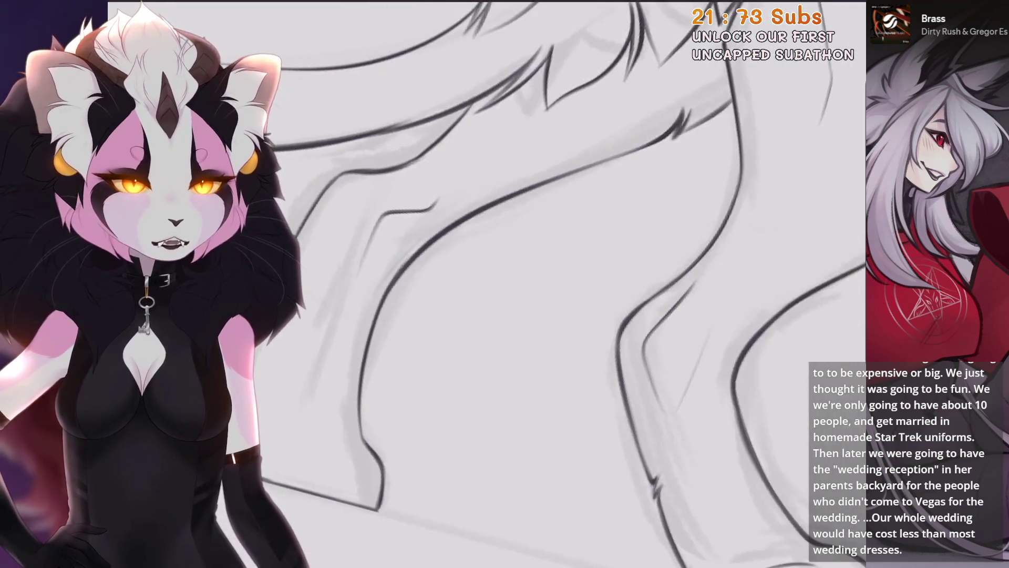
scroll(486, 284, "up", 3)
scroll(487, 284, "up", 5)
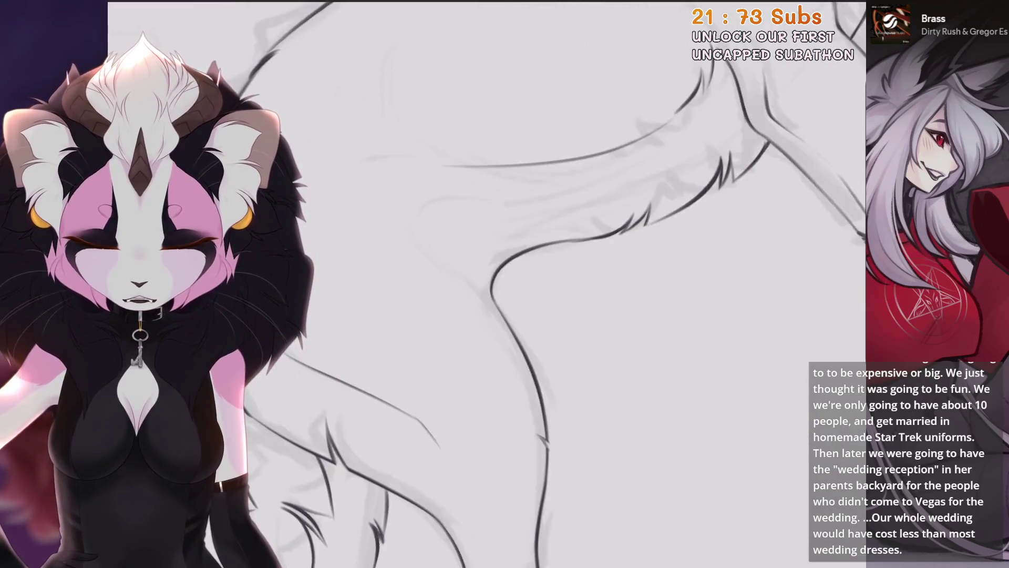
key("ctrl+z")
left_click_drag(376, 307, 556, 237)
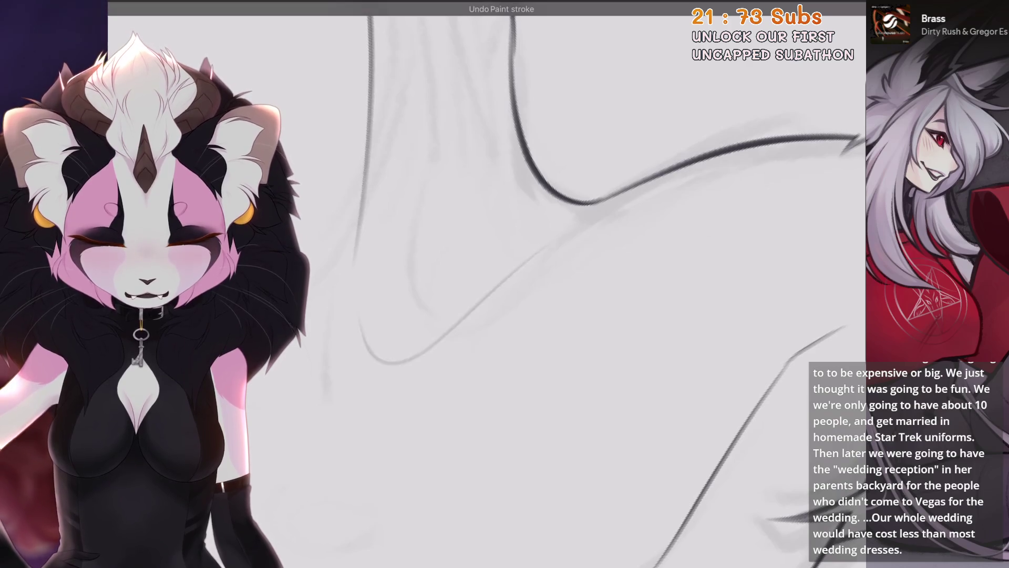
scroll(486, 284, "down", 5)
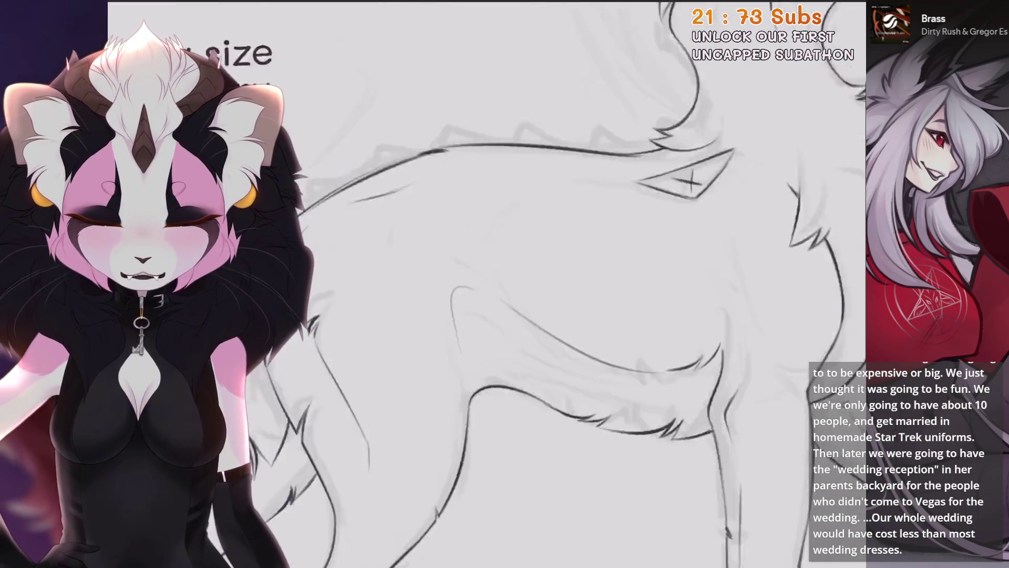
scroll(486, 284, "down", 3)
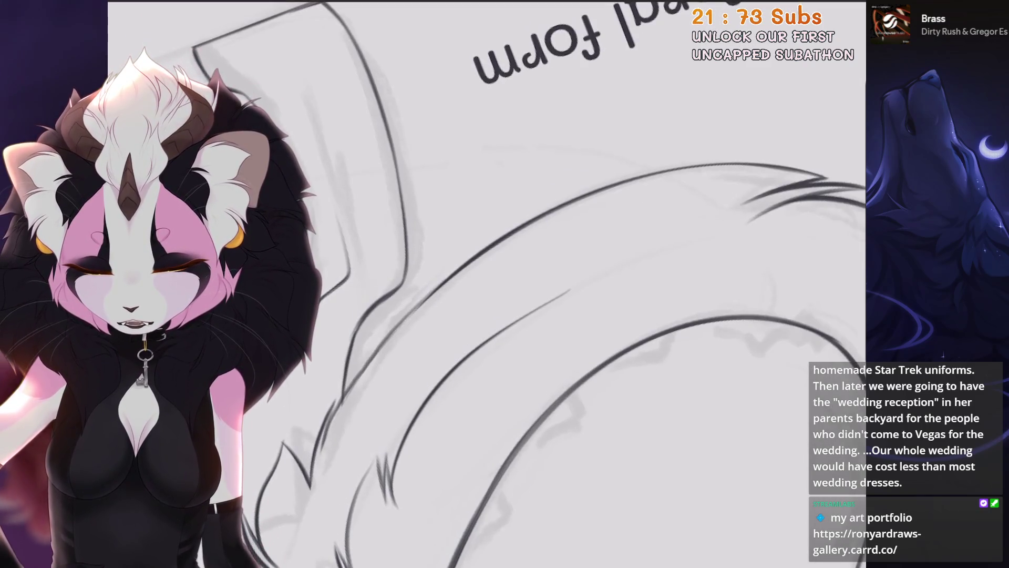
Ink the tail's upper edge and a short arc at the tail base, undoing stray strokes.
mouse_move(492, 247)
left_mouse_down()
mouse_move(634, 182)
mouse_move(741, 164)
left_mouse_up()
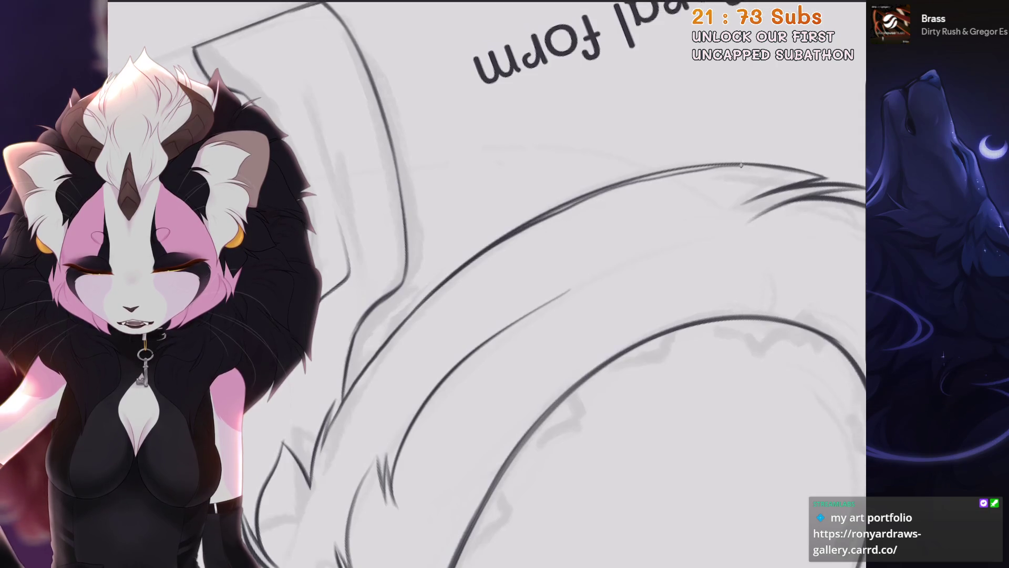
left_click_drag(418, 306, 344, 398)
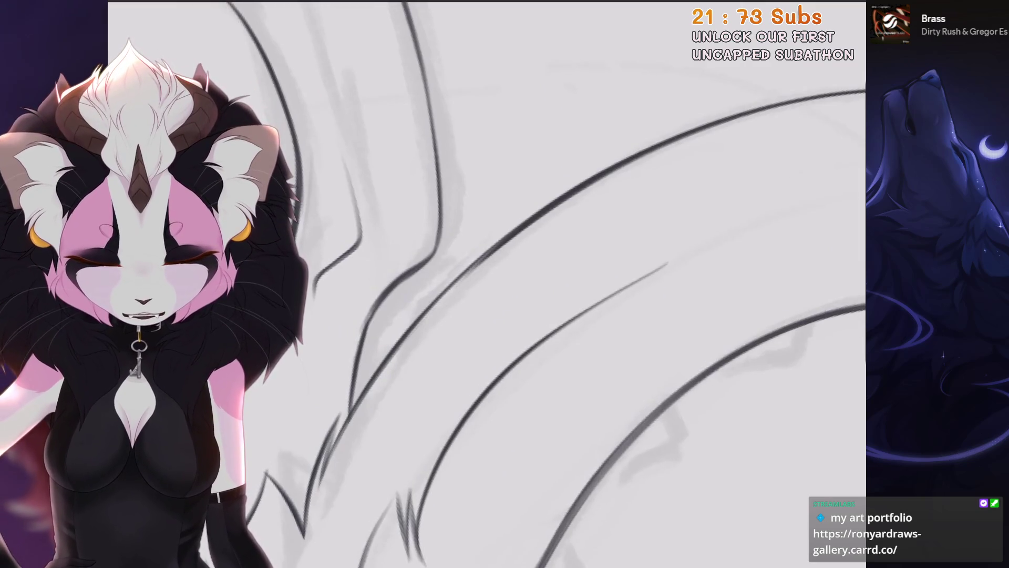
key("ctrl+z")
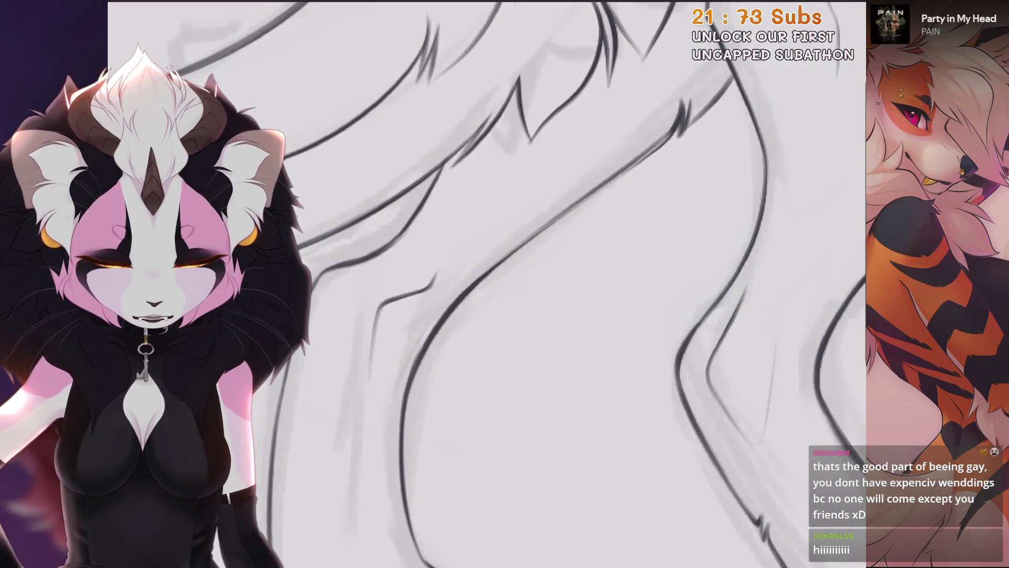
key("ctrl+z")
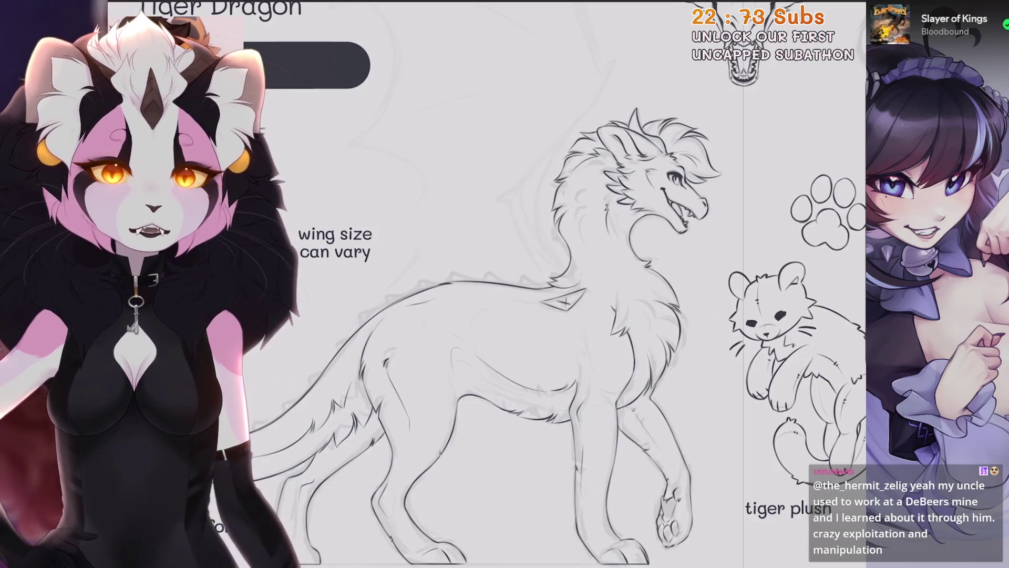
Make the empty Layer 40 the working layer and zoom onto the faint wing sketch.
scroll(473, 283, "up", 3)
left_click(831, 4)
mouse_move(473, 284)
left_mouse_down()
mouse_move(421, 368)
mouse_move(457, 383)
left_mouse_up()
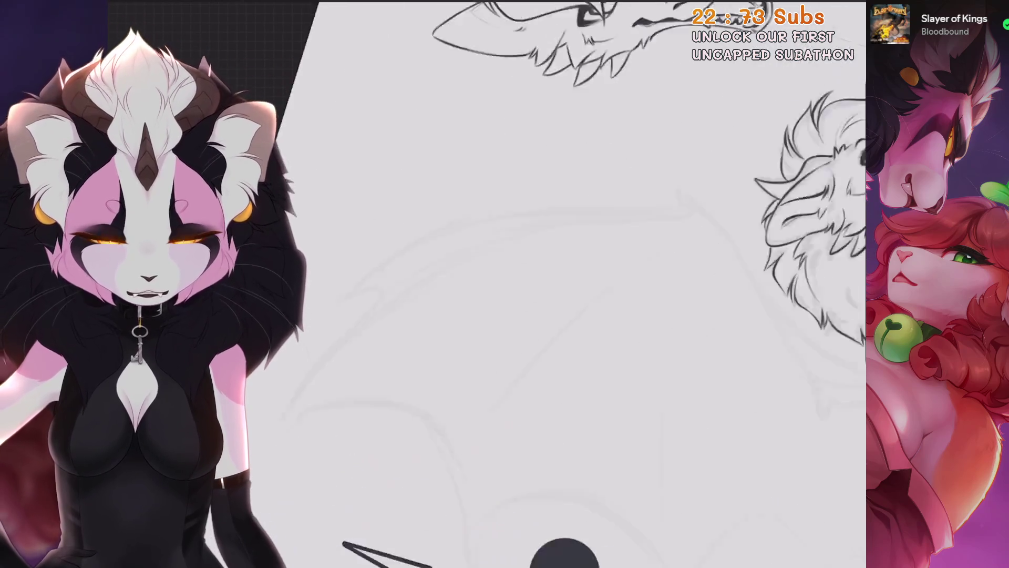
Make the empty Layer 40 visible in the Layers list.
key("l")
left_click(834, 153)
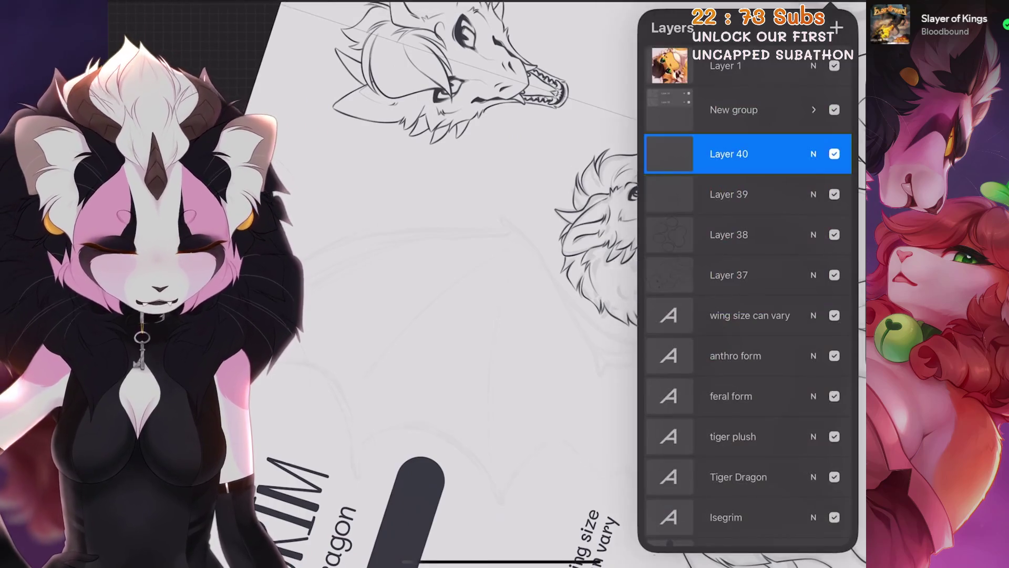
scroll(489, 284, "up", 5)
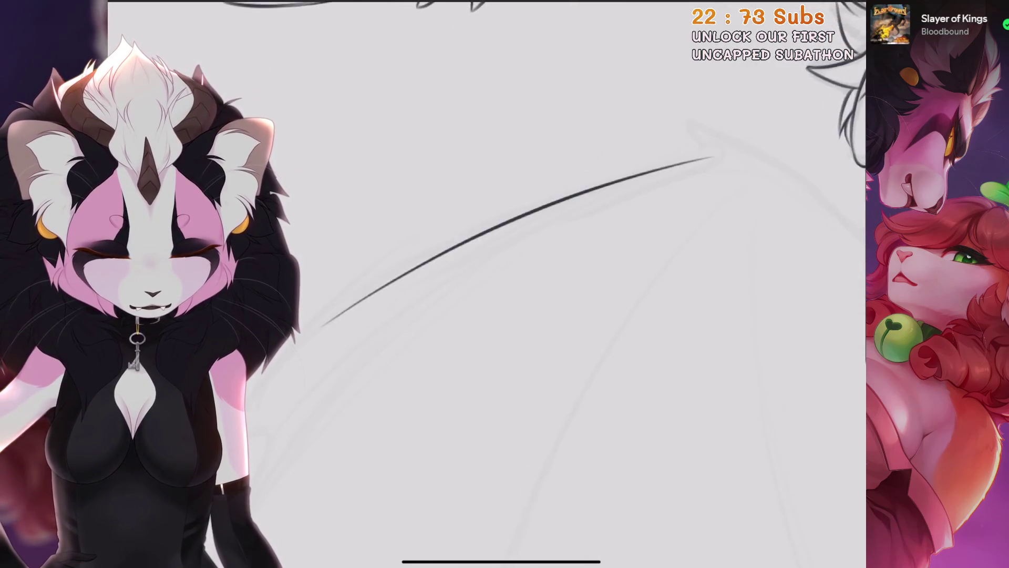
Ink the long curved upper wing edge ending in a hooked spiked tip, redrawing until clean.
key("ctrl+z")
left_click_drag(244, 484, 762, 124)
key("ctrl+z")
mouse_move(239, 441)
left_mouse_down()
mouse_move(405, 245)
mouse_move(676, 124)
left_mouse_up()
key("ctrl+z")
left_click_drag(304, 401, 868, 90)
key("ctrl+z")
left_click_drag(282, 424, 788, 168)
key("ctrl+z")
left_click_drag(354, 416, 831, 5)
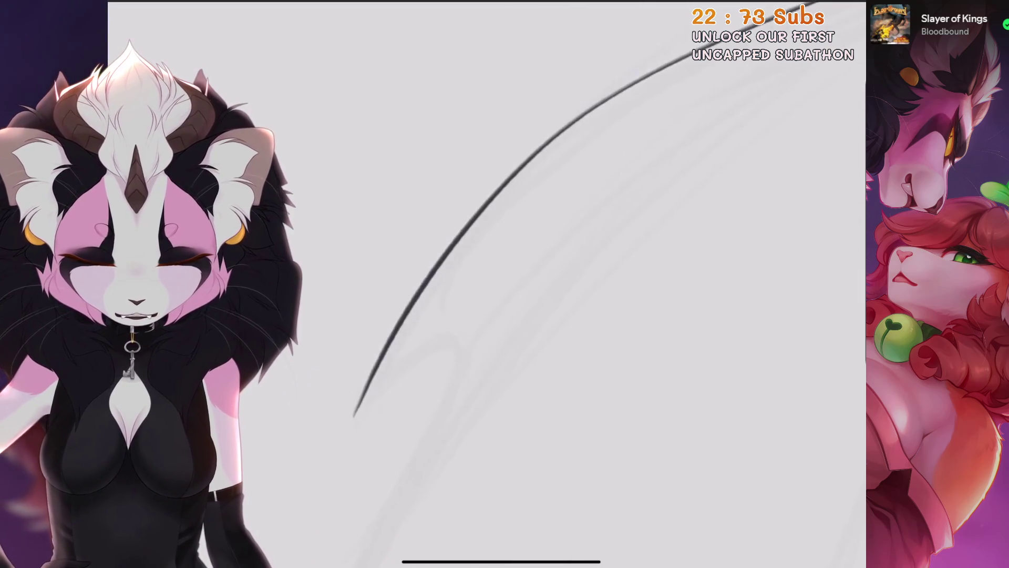
key("ctrl+z")
left_click_drag(353, 416, 431, 340)
key("ctrl+z")
left_click_drag(676, 22, 383, 339)
key("ctrl+z")
mouse_move(637, 16)
left_mouse_down()
mouse_move(428, 227)
mouse_move(507, 253)
left_mouse_up()
key("ctrl+z")
left_click_drag(863, 41, 439, 271)
Ink the hook's lower tail, the lower long wing line and a longer diagonal wing line.
left_click_drag(316, 305, 497, 202)
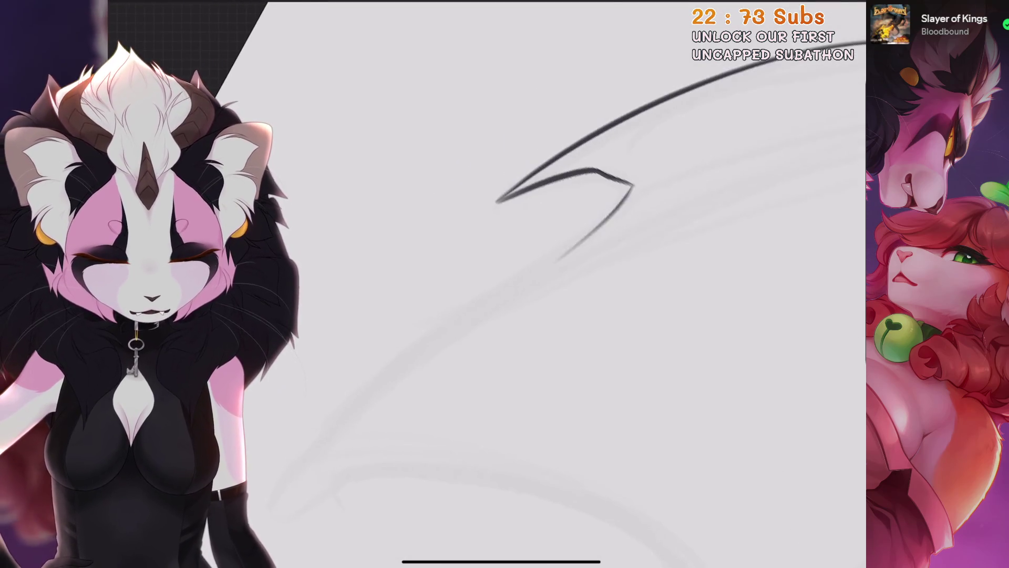
key("ctrl+z")
left_click_drag(633, 186, 559, 260)
mouse_move(497, 201)
left_mouse_down()
mouse_move(514, 180)
mouse_move(514, 157)
left_mouse_up()
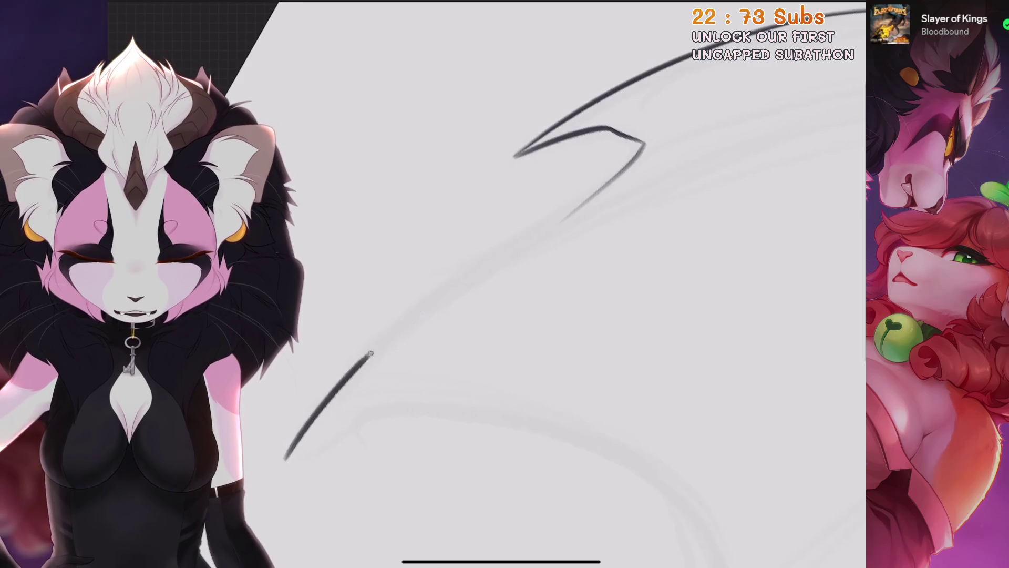
key("ctrl+z")
left_click_drag(295, 470, 594, 147)
mouse_move(515, 155)
left_mouse_down()
mouse_move(429, 226)
mouse_move(416, 202)
left_mouse_up()
key("ctrl+z")
left_click_drag(273, 433, 741, 111)
left_click_drag(473, 263, 433, 326)
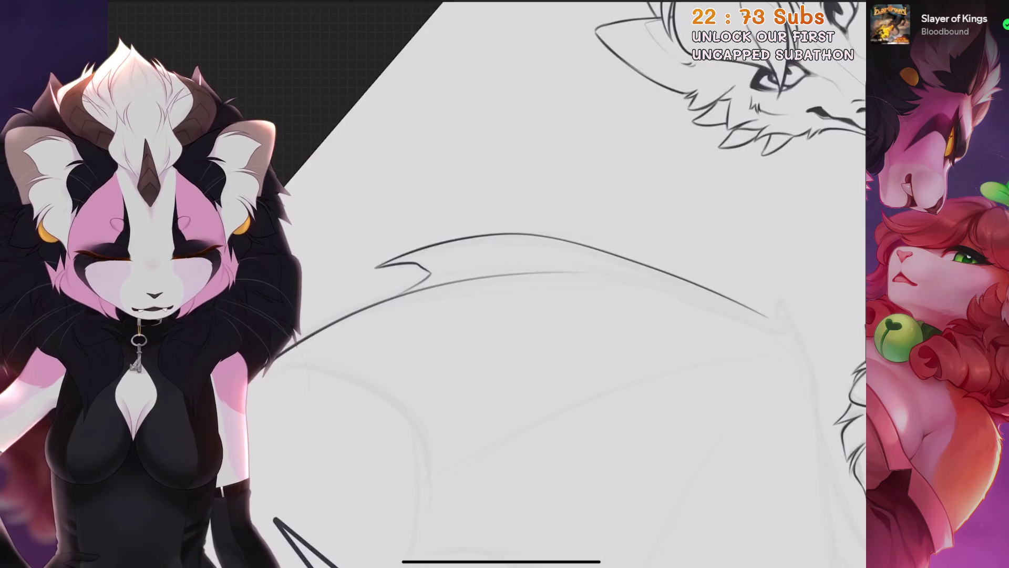
mouse_move(376, 267)
left_mouse_down()
mouse_move(388, 185)
mouse_move(462, 11)
left_mouse_up()
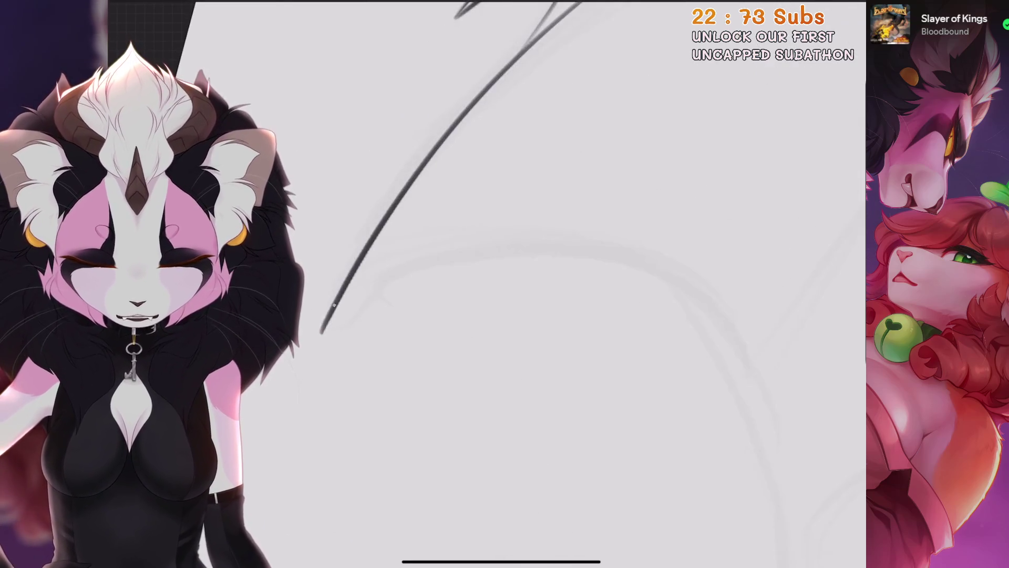
left_click_drag(604, 15, 442, 295)
key("ctrl+z")
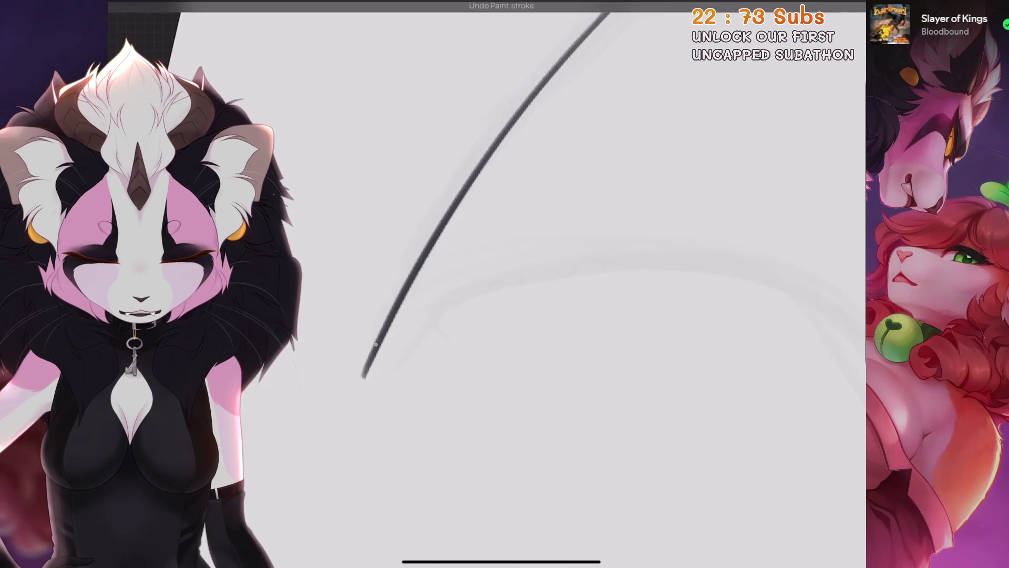
left_click_drag(473, 210, 384, 253)
key("ctrl+z")
mouse_move(395, 342)
left_mouse_down()
mouse_move(642, 202)
mouse_move(732, 189)
left_mouse_up()
Ink a long curved wing line and strokes along the wing curve, checking it against the heads.
mouse_move(474, 263)
left_mouse_down()
mouse_move(368, 368)
mouse_move(447, 236)
mouse_move(420, 263)
left_mouse_up()
mouse_move(389, 452)
left_mouse_down()
mouse_move(421, 305)
mouse_move(620, 156)
left_mouse_up()
left_click_drag(500, 237, 462, 342)
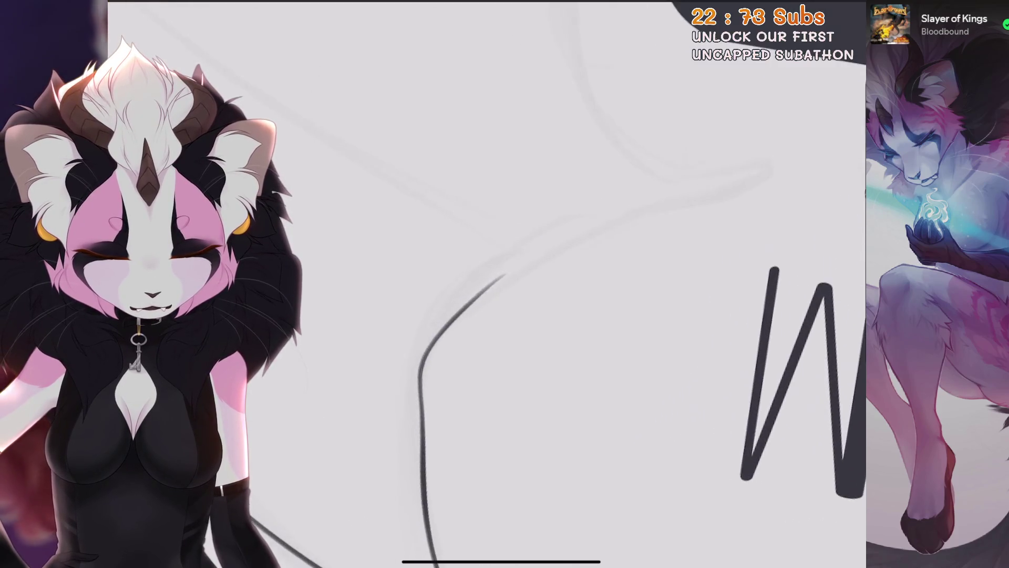
mouse_move(500, 263)
left_mouse_down()
mouse_move(447, 316)
mouse_move(421, 315)
left_mouse_up()
left_click_drag(500, 289, 552, 342)
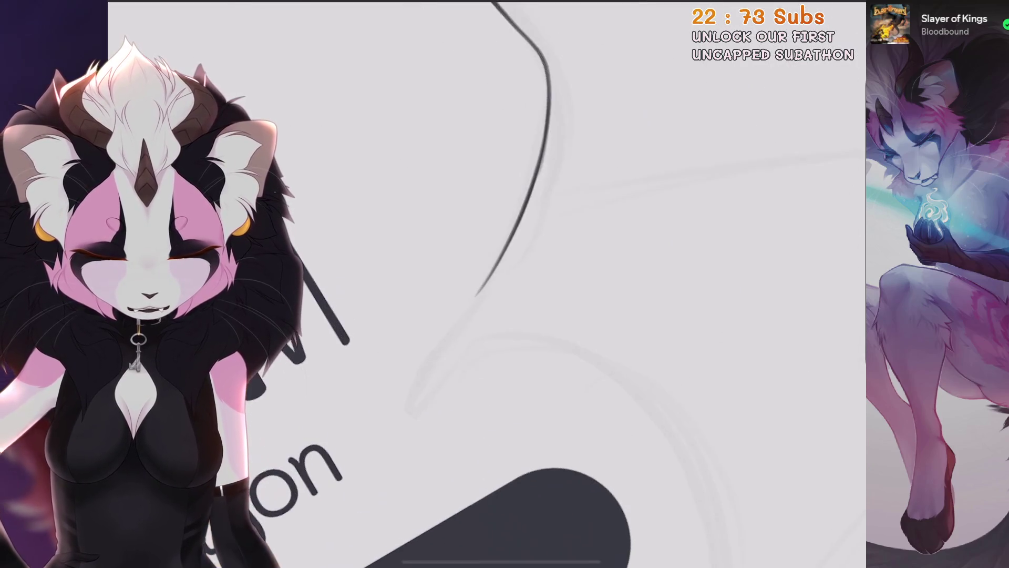
left_click_drag(484, 286, 402, 412)
left_click_drag(563, 226, 423, 352)
mouse_move(735, 144)
left_mouse_down()
mouse_move(494, 284)
mouse_move(473, 342)
left_mouse_up()
mouse_move(500, 289)
left_mouse_down()
mouse_move(473, 316)
mouse_move(421, 289)
left_mouse_up()
mouse_move(499, 289)
left_mouse_down()
mouse_move(479, 310)
mouse_move(513, 279)
left_mouse_up()
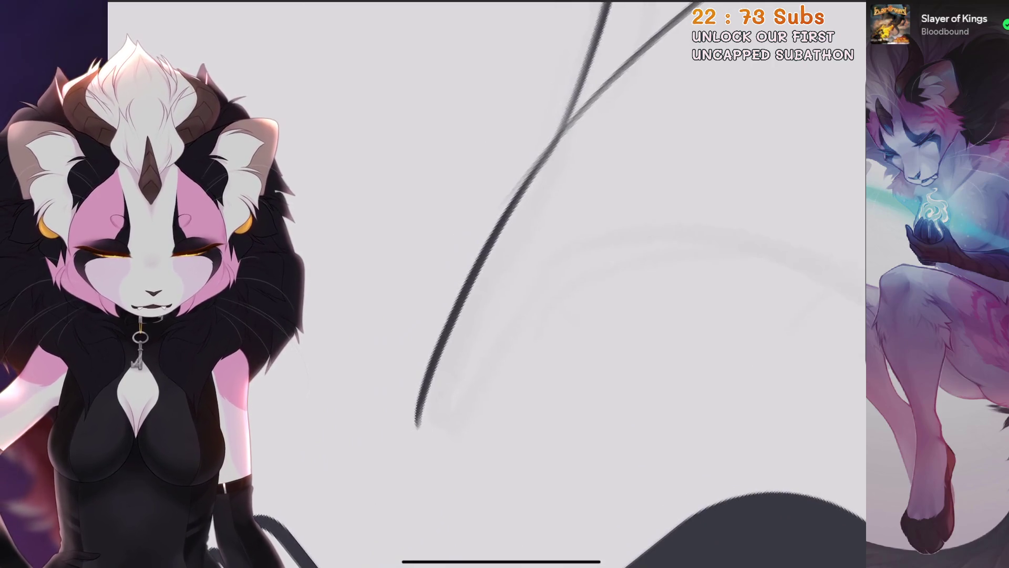
Ink the diagonal wing bone line and the curved wing stroke, redoing them until clean.
mouse_move(418, 427)
left_mouse_down()
mouse_move(565, 226)
mouse_move(480, 343)
mouse_move(557, 260)
left_mouse_up()
key("ctrl+z")
left_click_drag(499, 289, 473, 252)
left_click_drag(383, 347, 472, 240)
key("ctrl+z")
left_click_drag(500, 315, 513, 331)
key("ctrl+z")
left_click_drag(423, 407, 615, 163)
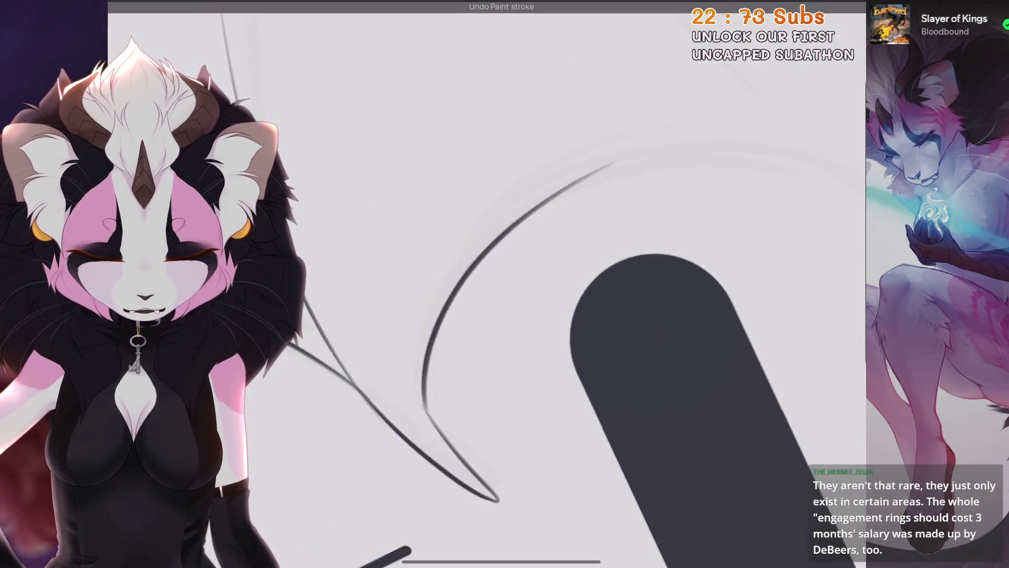
key("ctrl+z")
left_click_drag(512, 332, 525, 347)
left_click_drag(631, 368, 647, 294)
key("ctrl+z")
left_click_drag(492, 226, 435, 428)
left_click_drag(641, 368, 604, 342)
key("ctrl+z")
left_click_drag(442, 436, 631, 158)
left_click_drag(605, 342, 578, 357)
key("ctrl+z")
left_click_drag(437, 447, 631, 158)
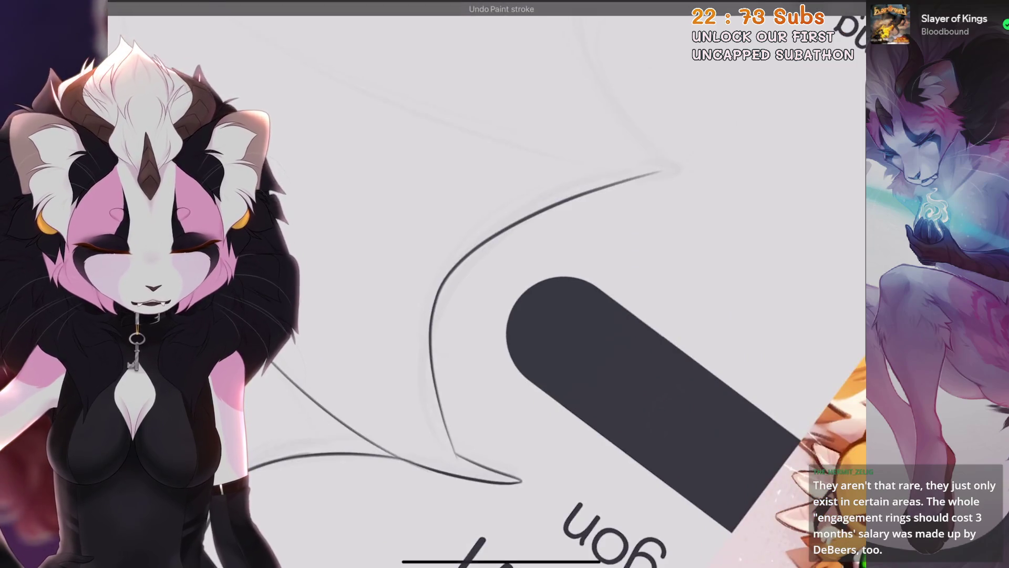
Remove the stray wing line ends and redraw the short wing stroke.
scroll(525, 315, "down", 5)
scroll(579, 284, "up", 3)
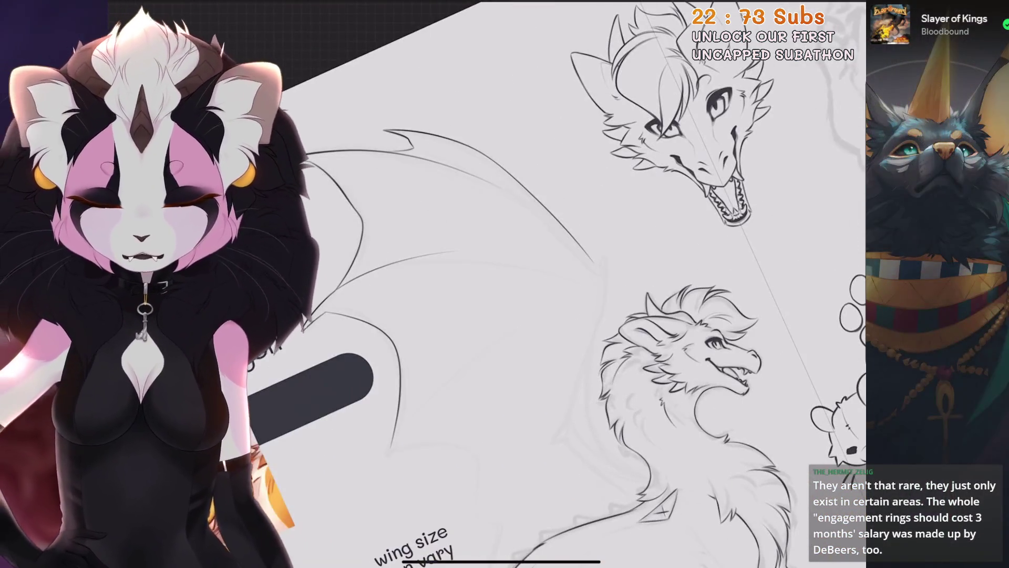
scroll(447, 315, "up", 5)
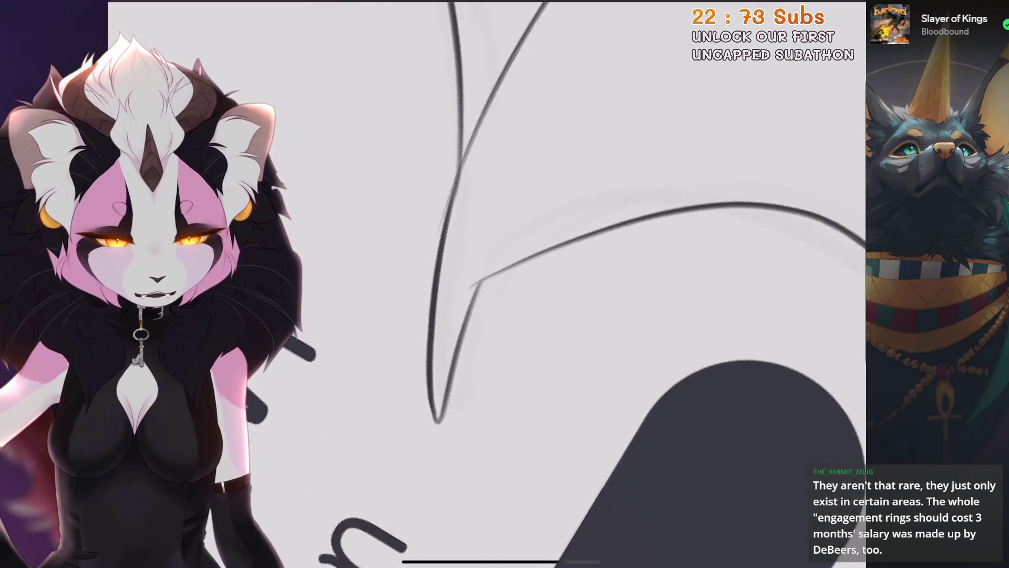
scroll(489, 264, "up", 2)
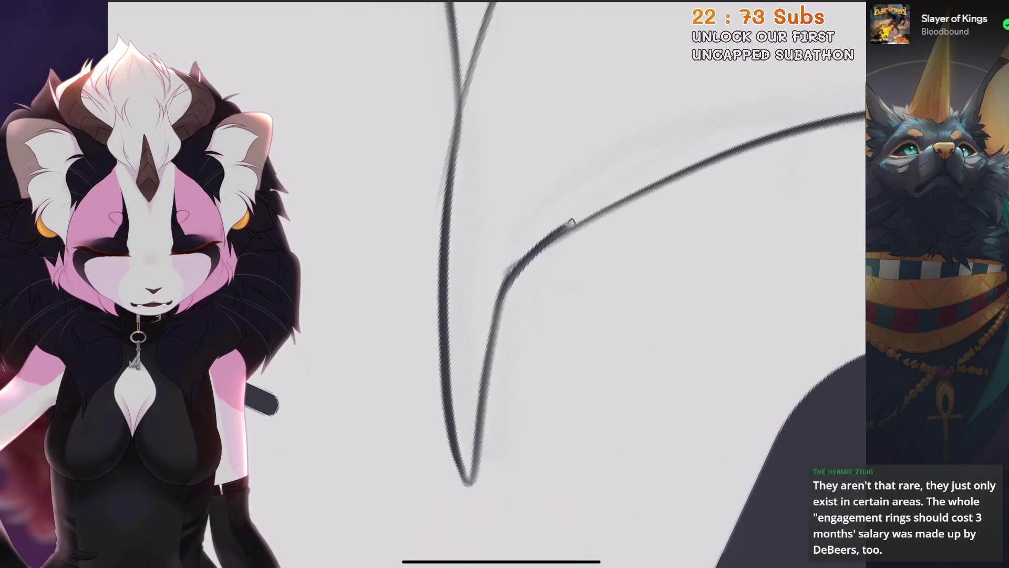
key("ctrl+z")
scroll(487, 284, "down", 5)
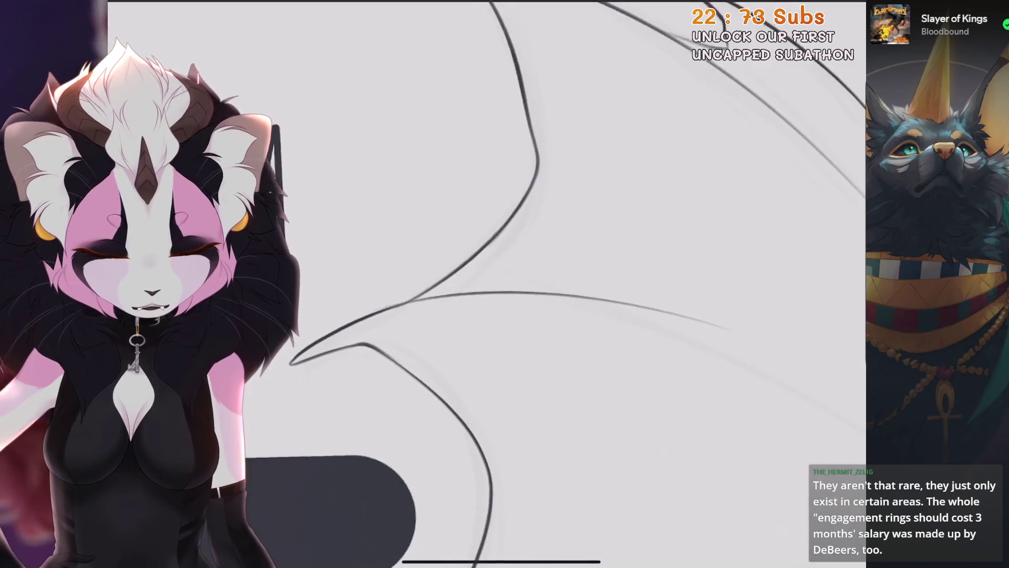
scroll(487, 284, "up", 3)
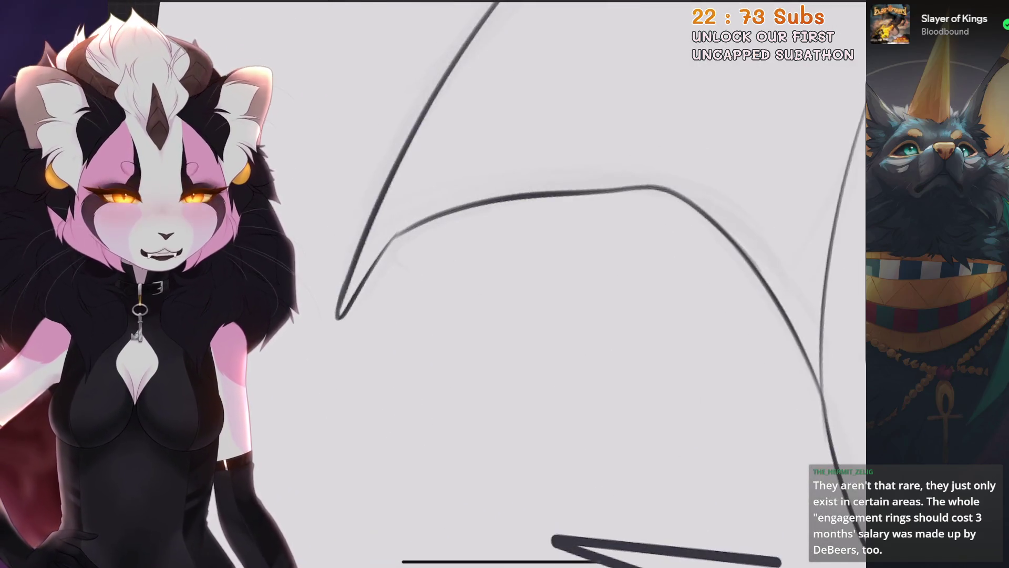
scroll(486, 284, "up", 3)
key("ctrl+z")
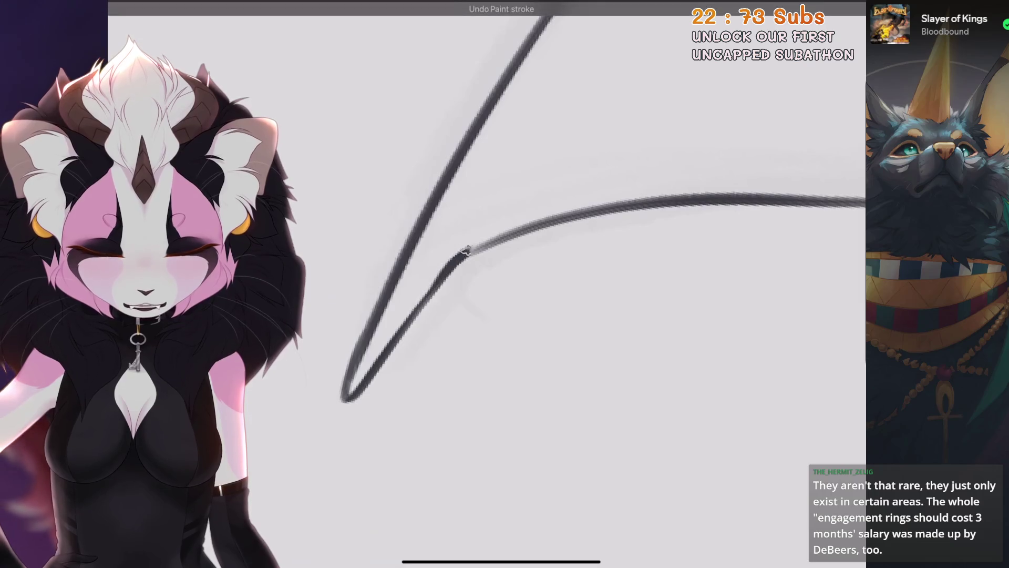
scroll(486, 284, "down", 5)
scroll(486, 284, "up", 3)
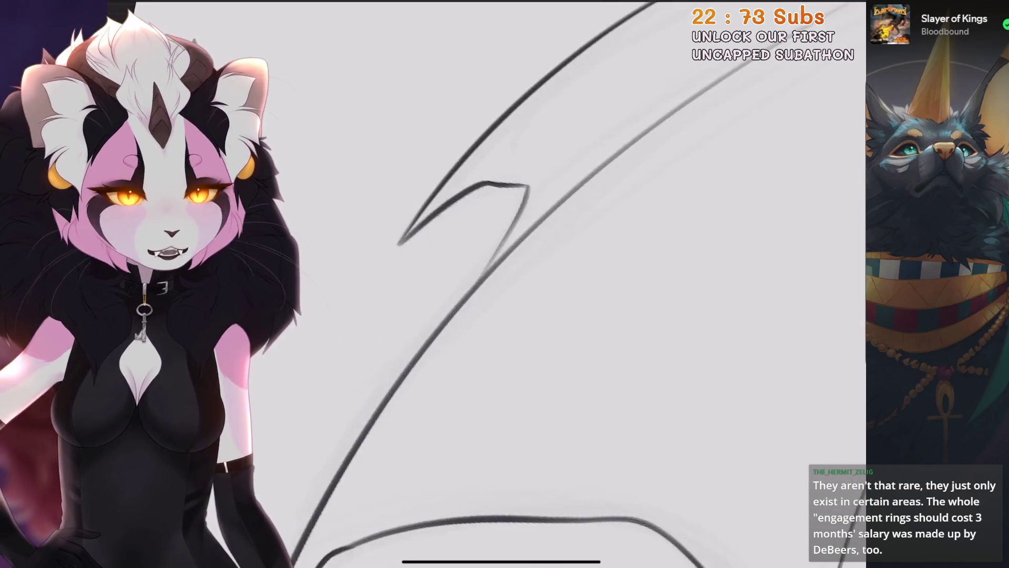
scroll(487, 284, "down", 2)
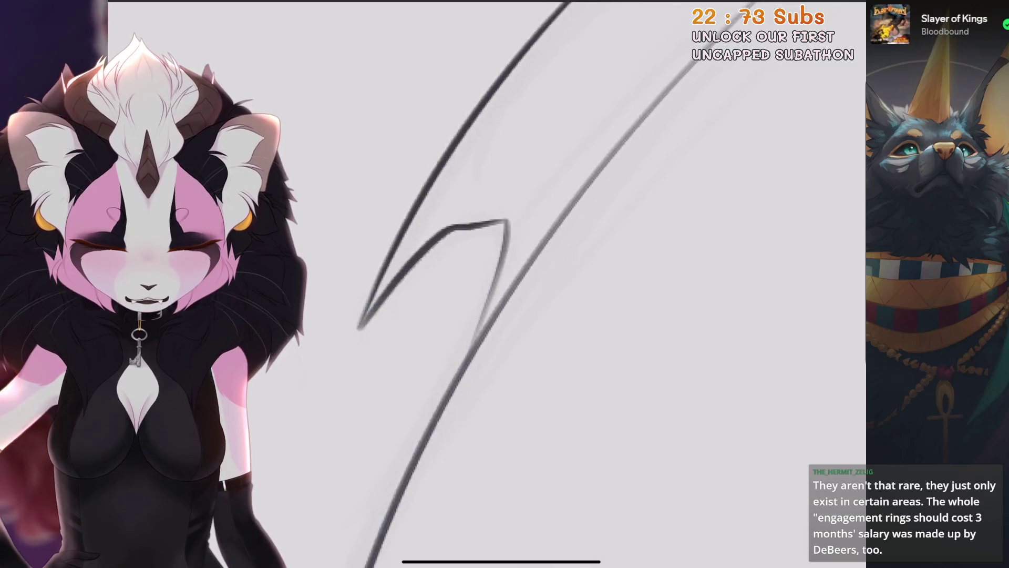
key("ctrl+z")
left_click_drag(567, 201, 519, 276)
scroll(486, 284, "down", 5)
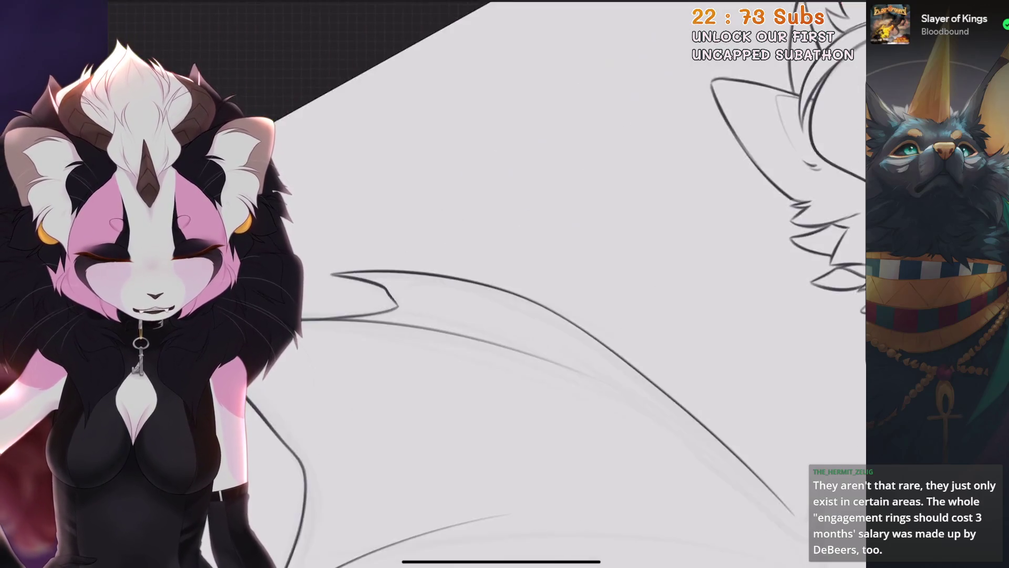
scroll(486, 284, "up", 2)
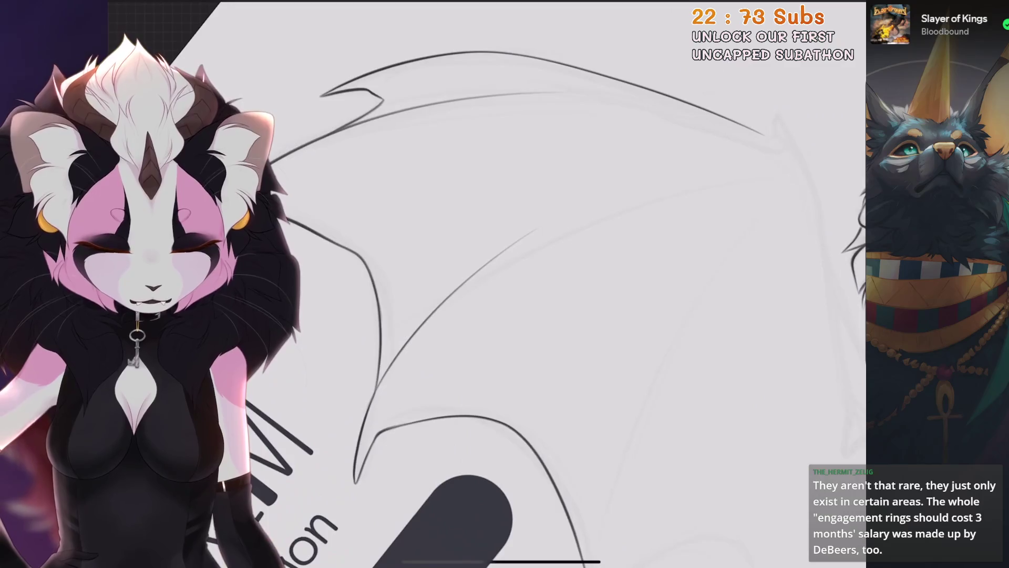
scroll(487, 284, "up", 3)
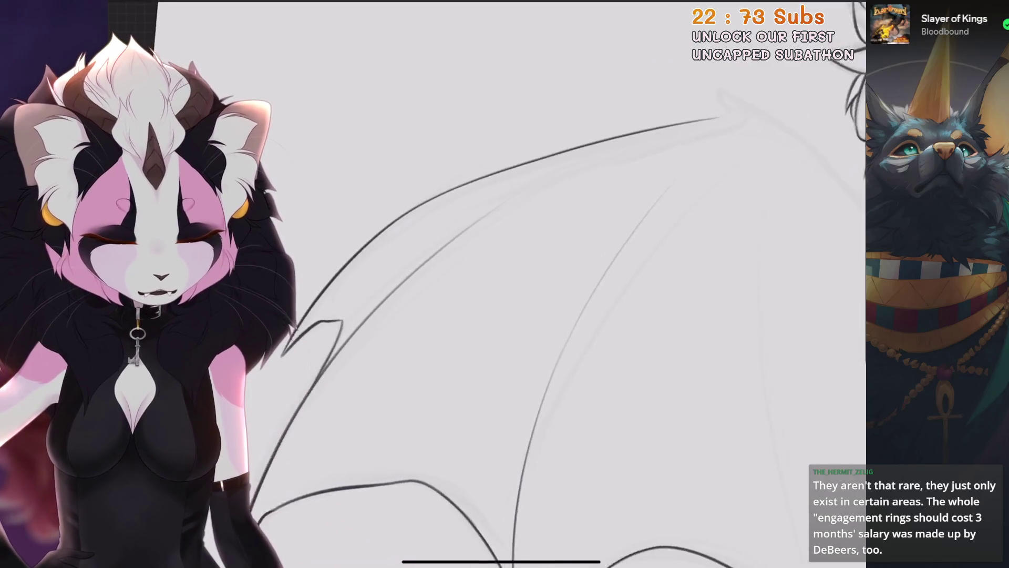
scroll(486, 284, "down", 5)
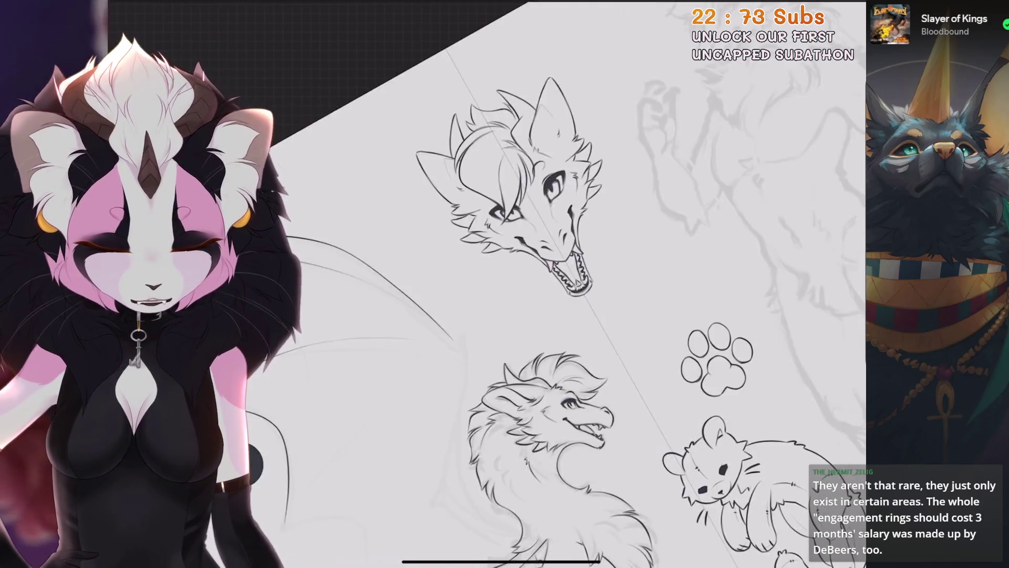
Undo the long diagonal line and other rejected wing strokes, angling the view for the V-shaped tip.
scroll(486, 284, "up", 5)
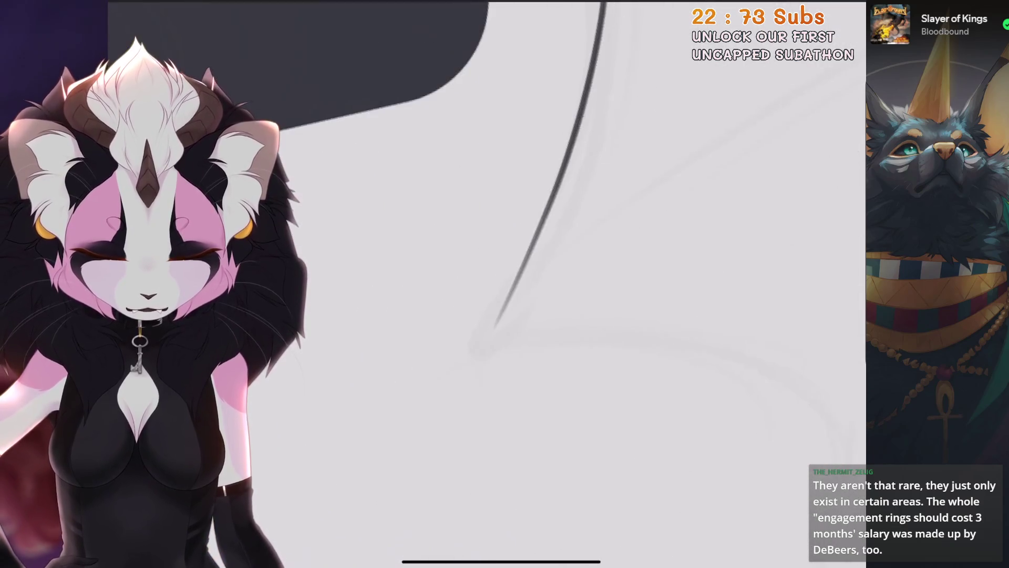
key("ctrl+z")
key("ctrl+z")
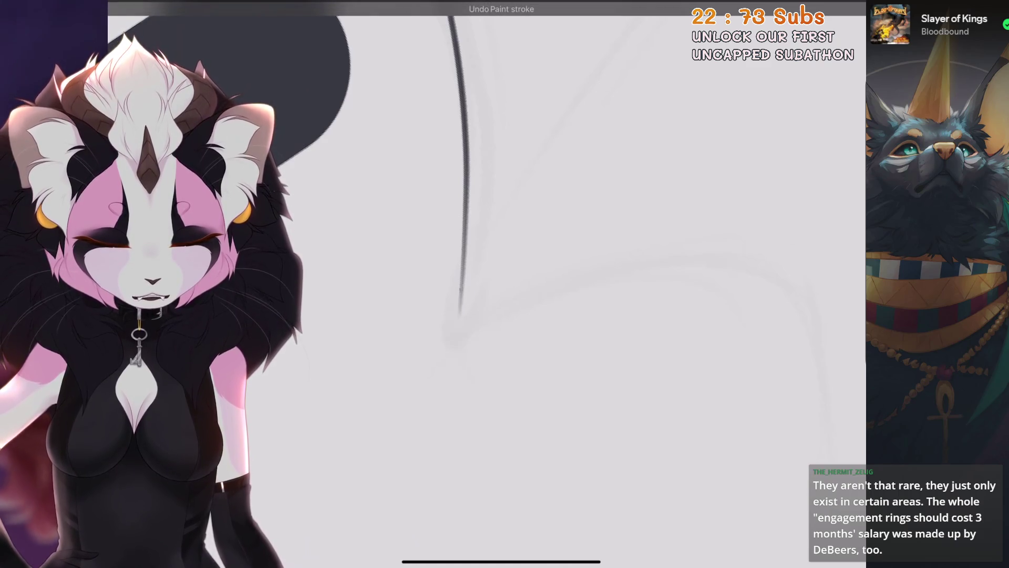
mouse_move(455, 378)
left_mouse_down()
mouse_move(368, 353)
mouse_move(429, 428)
mouse_move(436, 368)
mouse_move(340, 389)
mouse_move(368, 363)
mouse_move(400, 399)
mouse_move(297, 432)
left_mouse_up()
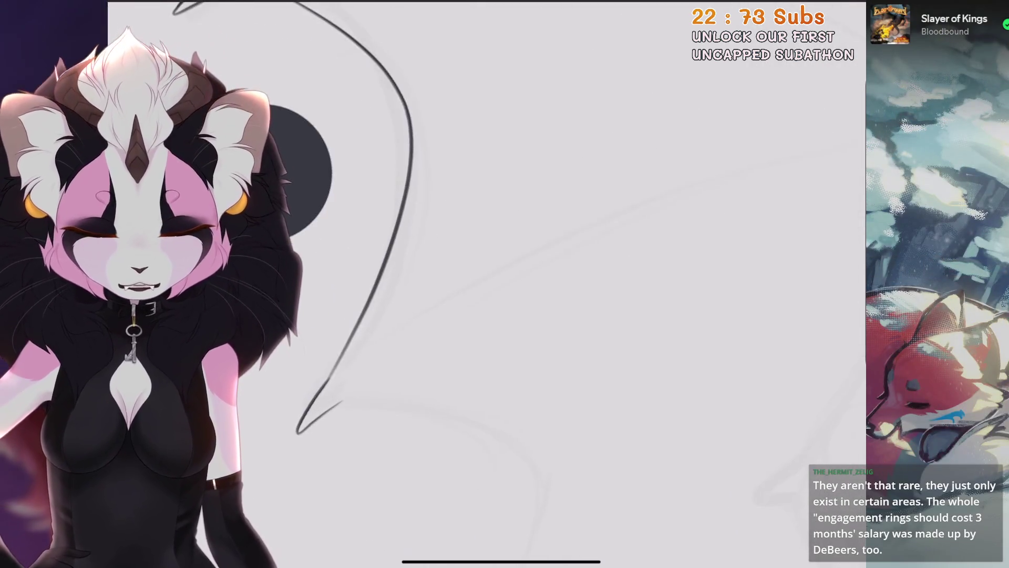
key("ctrl+z")
key("ctrl+z")
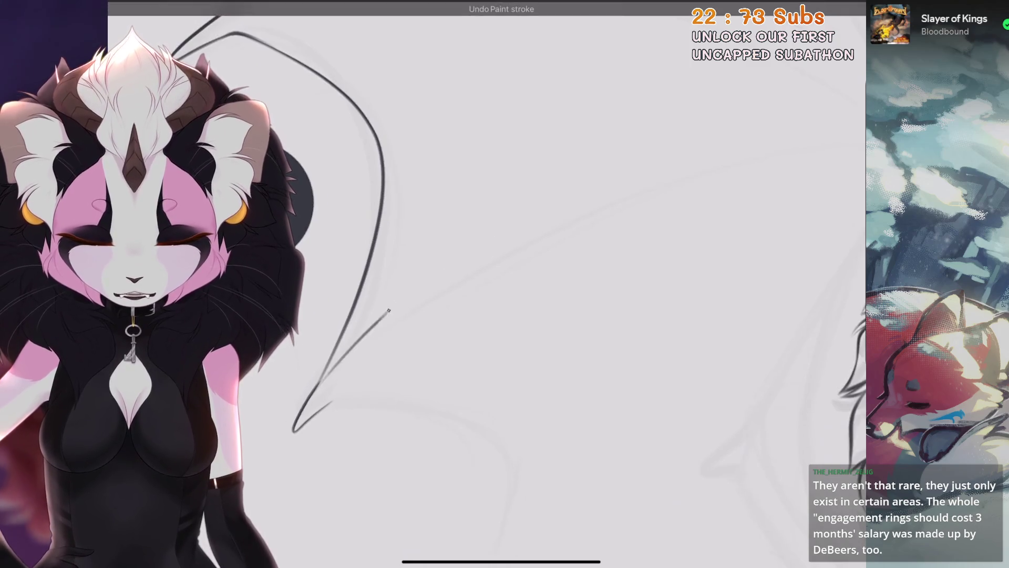
scroll(473, 263, "up", 2)
key("ctrl+z")
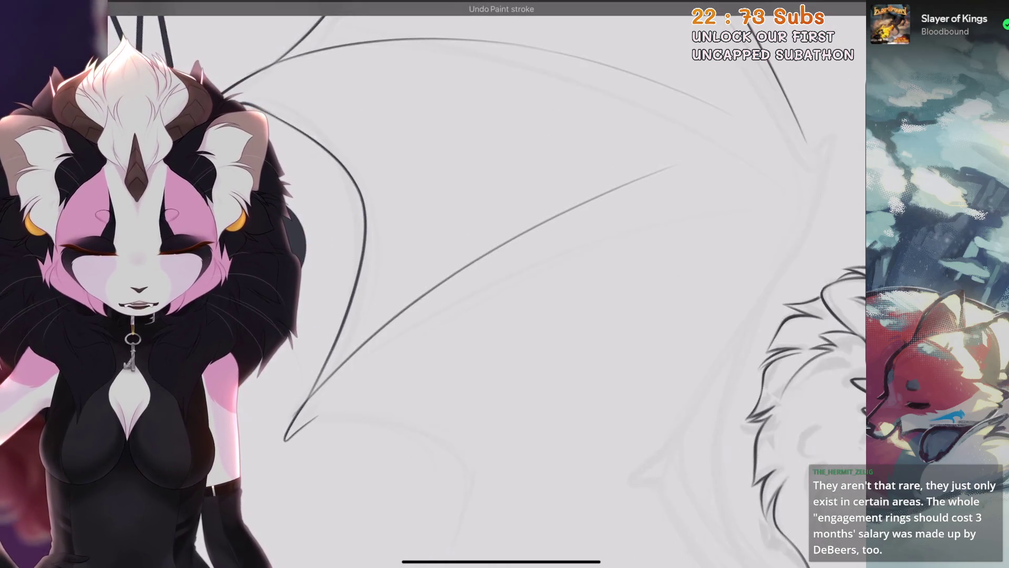
key("ctrl+z")
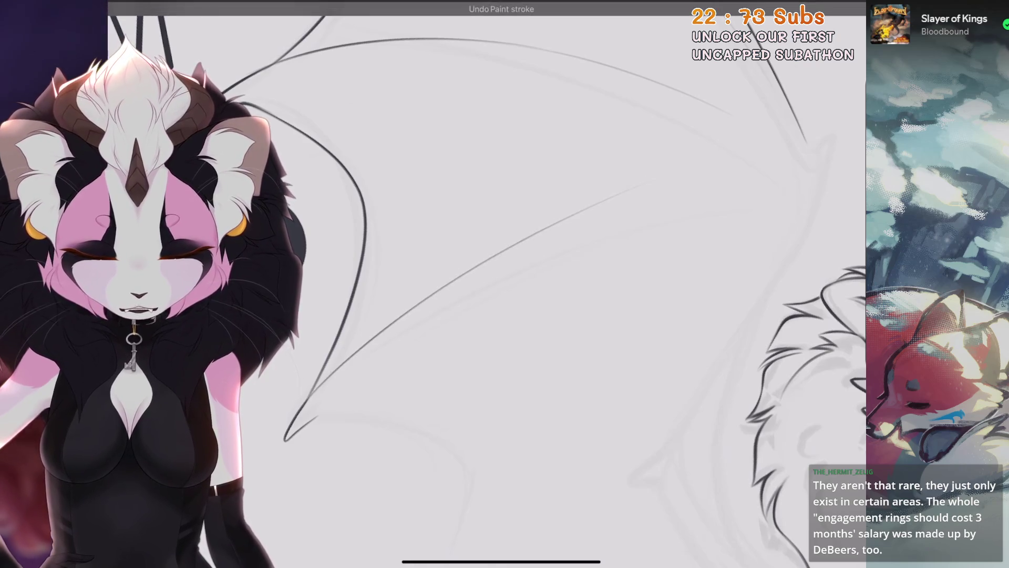
scroll(489, 283, "down", 3)
scroll(489, 284, "up", 2)
key("ctrl+z")
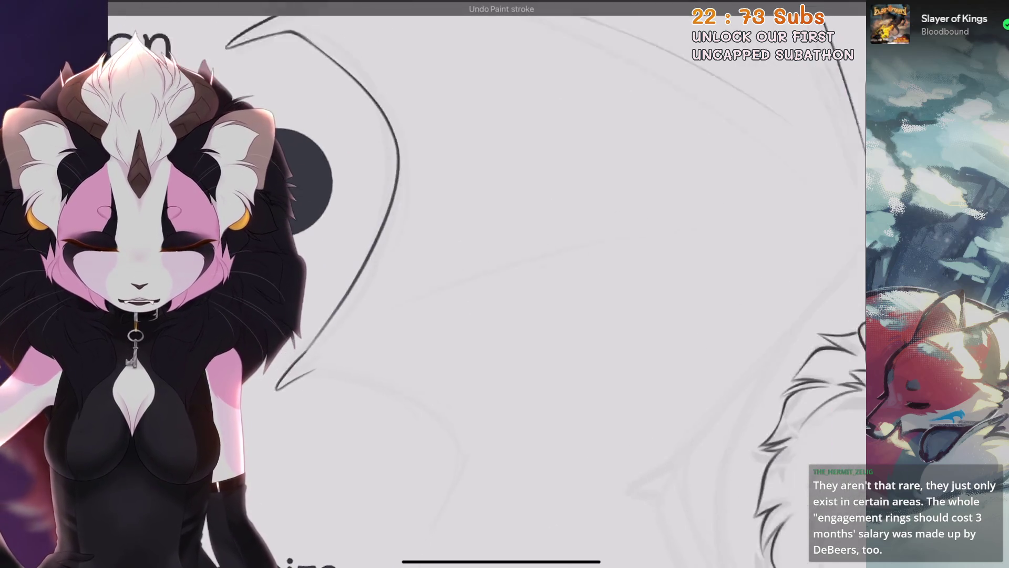
key("ctrl+z")
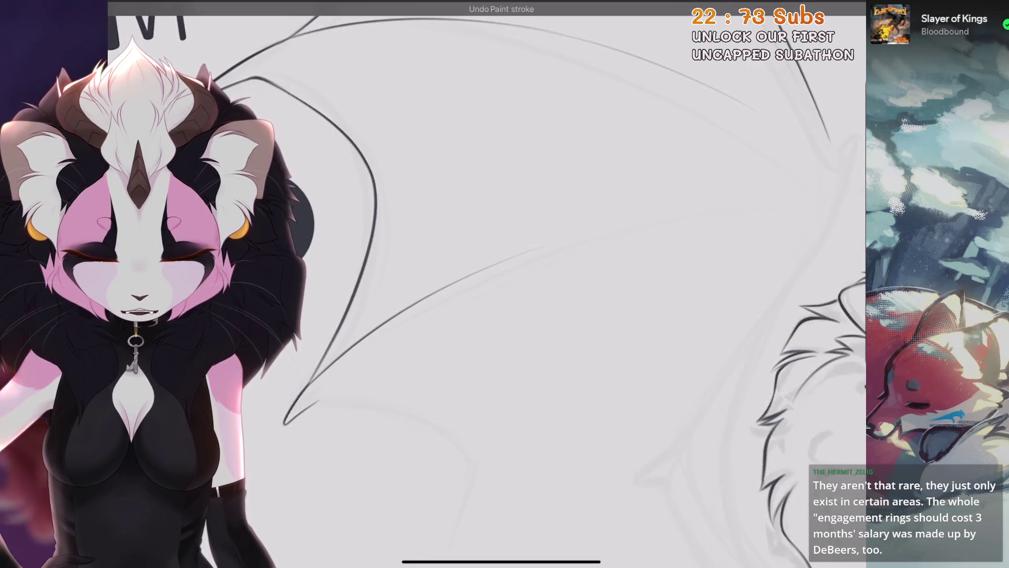
scroll(489, 284, "up", 2)
scroll(489, 284, "up", 2)
Ink short edge and curved membrane strokes at the wing's lower tip.
key("ctrl+z")
mouse_move(393, 373)
left_mouse_down()
mouse_move(506, 277)
mouse_move(613, 228)
left_mouse_up()
key("ctrl+z")
scroll(489, 283, "up", 2)
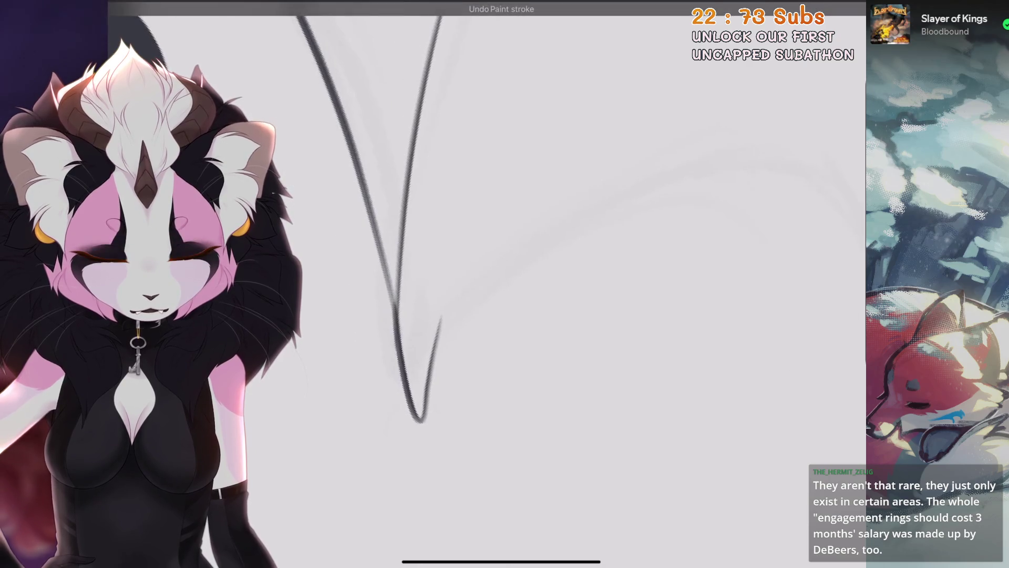
scroll(489, 284, "up", 2)
left_click_drag(456, 415, 480, 313)
key("ctrl+z")
scroll(489, 284, "up", 2)
left_click_drag(405, 444, 455, 308)
key("ctrl+z")
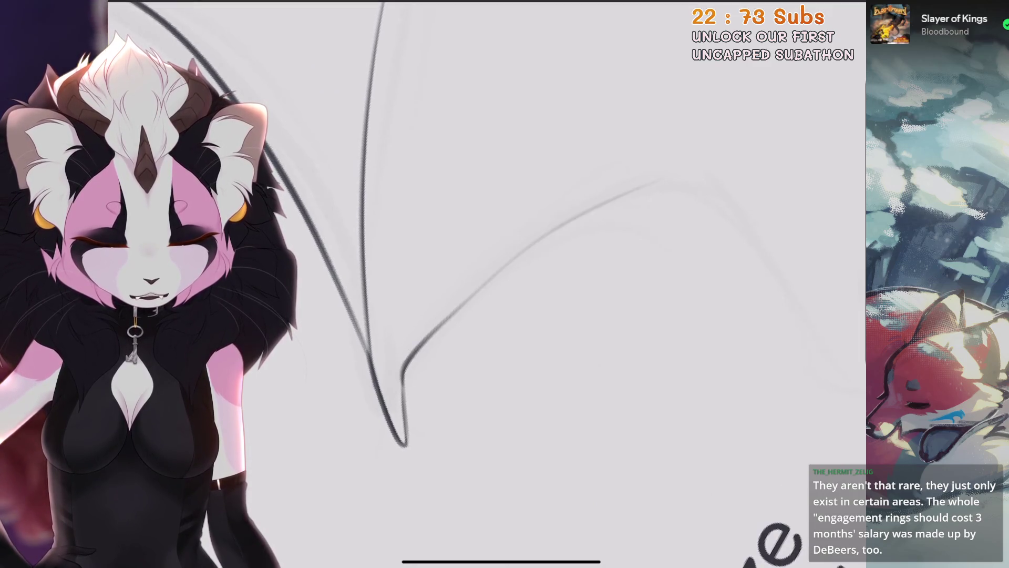
Ink the curve sweeping up-right from the V's kink in the wing membrane.
left_click_drag(399, 371, 672, 180)
scroll(489, 284, "down", 2)
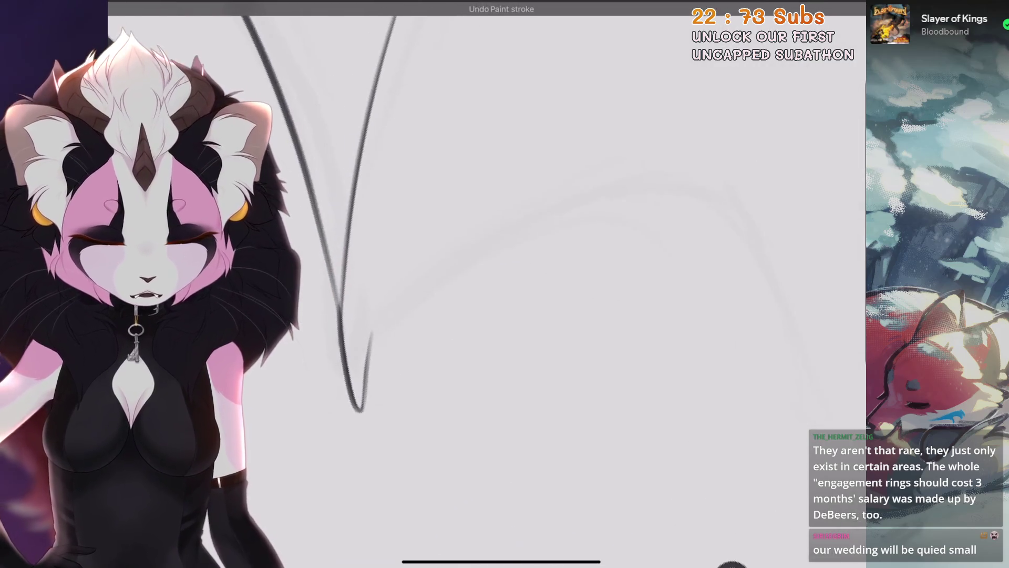
left_click_drag(372, 356, 484, 259)
key("ctrl+z")
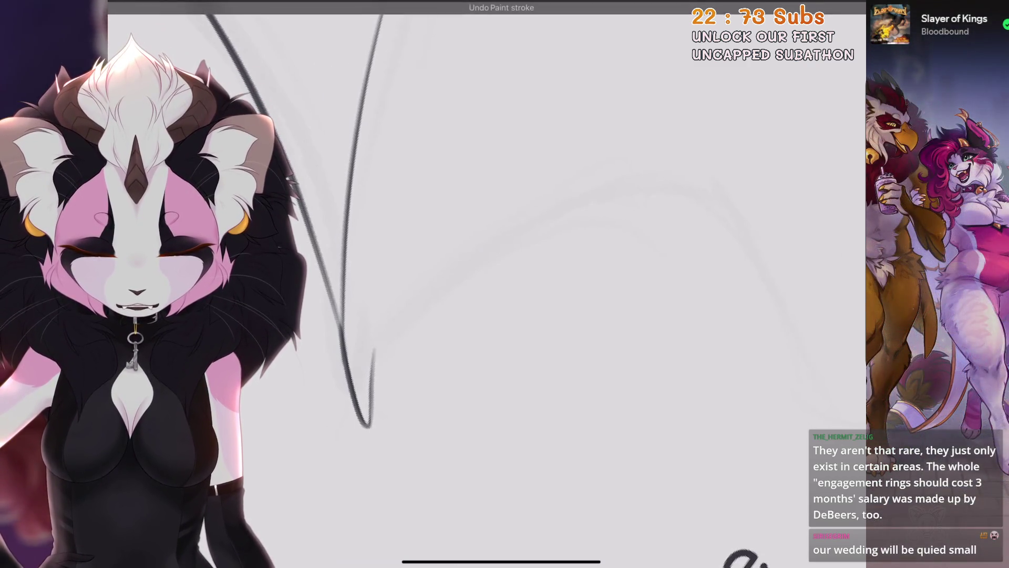
key("ctrl+z")
mouse_move(372, 366)
left_mouse_down()
mouse_move(397, 323)
mouse_move(620, 189)
left_mouse_up()
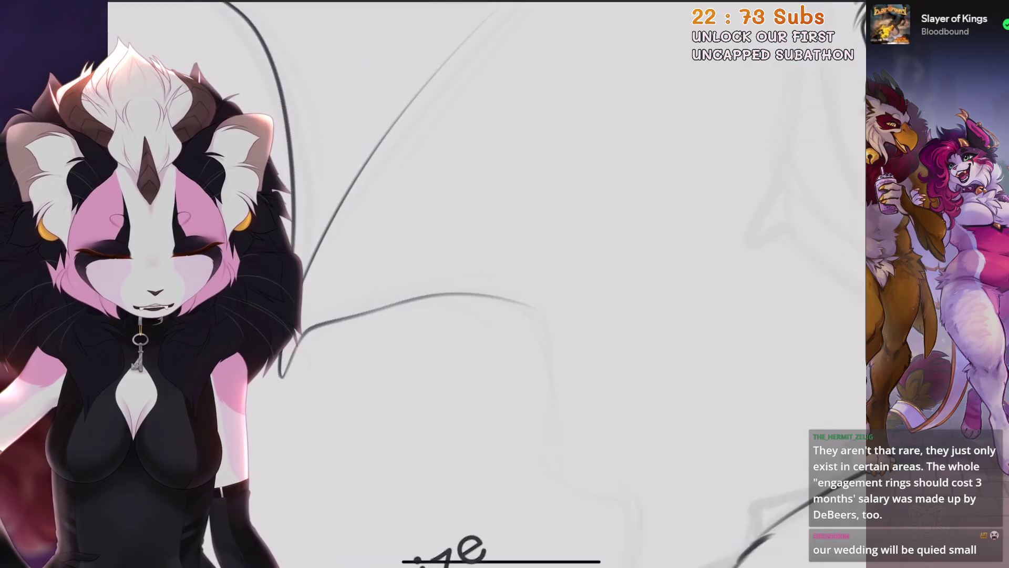
mouse_move(504, 315)
left_mouse_down()
mouse_move(399, 368)
mouse_move(483, 400)
left_mouse_up()
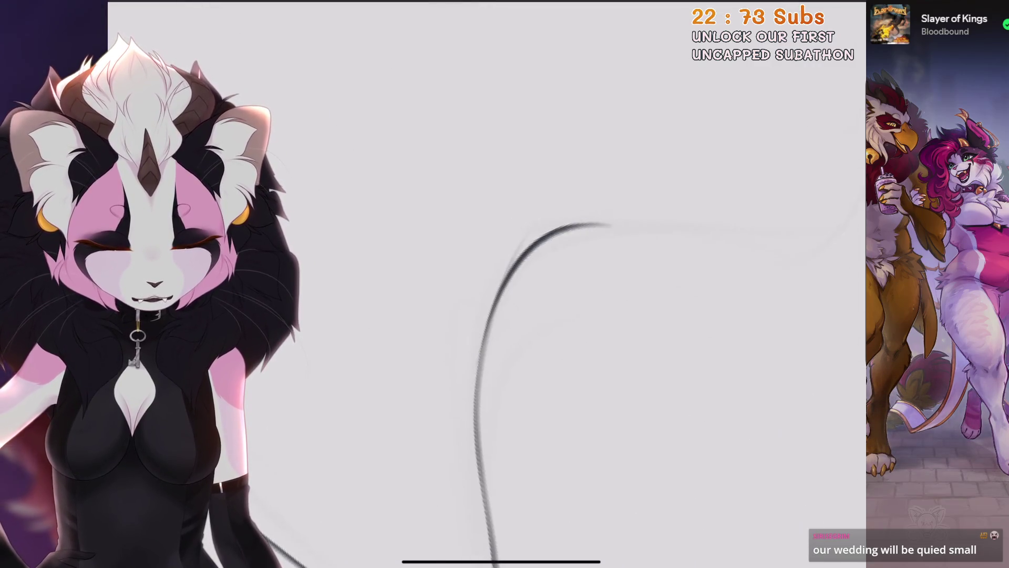
Undo the previous curve's lower strokes and reposition the view on the upper wing curve.
key("ctrl+z")
left_click_drag(505, 315, 447, 368)
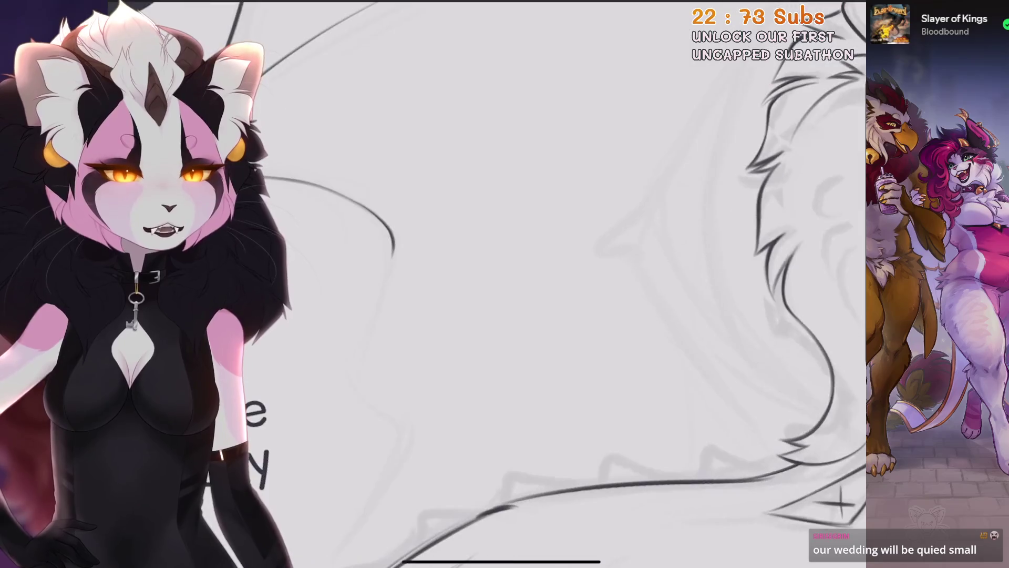
left_click_drag(473, 316, 526, 237)
left_click_drag(473, 315, 552, 347)
key("ctrl+z")
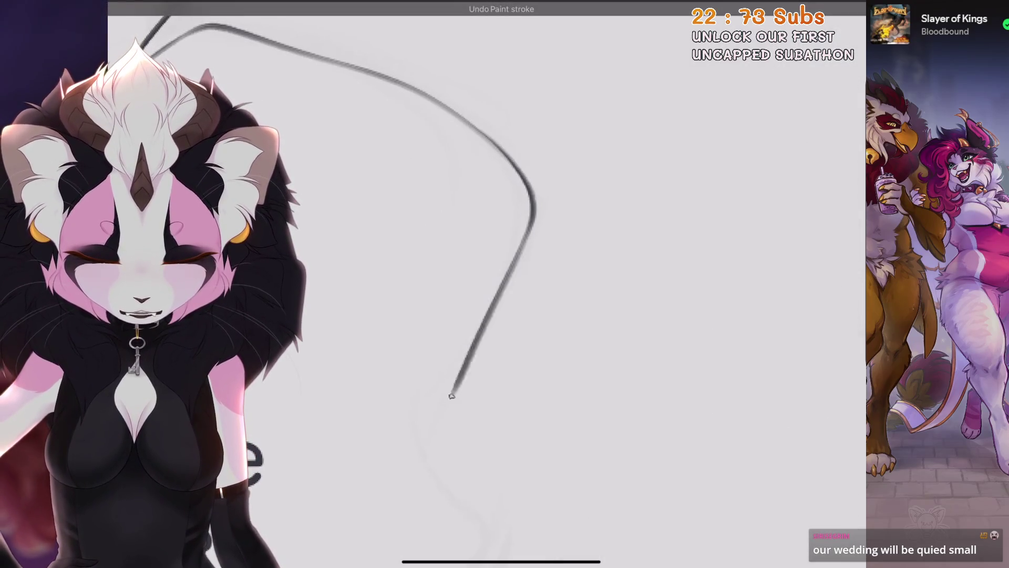
key("ctrl+z")
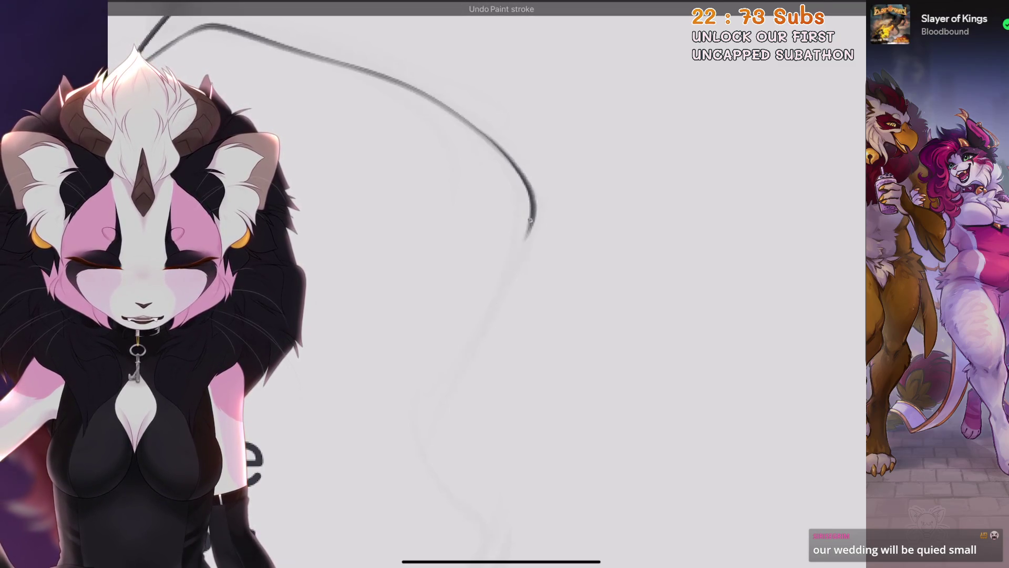
mouse_move(473, 316)
left_mouse_down()
mouse_move(578, 347)
mouse_move(489, 316)
left_mouse_up()
key("ctrl+z")
Ink the curved wing edge, retrying the stroke until it fits the sketch.
left_click_drag(442, 360, 552, 253)
key("ctrl+z")
left_click_drag(578, 341, 578, 263)
left_click_drag(445, 383, 550, 240)
key("ctrl+z")
mouse_move(526, 315)
left_mouse_down()
mouse_move(447, 326)
mouse_move(474, 305)
mouse_move(441, 294)
left_mouse_up()
key("ctrl+z")
With the canvas turned upside down, ink a longer curve up-right near the 'wing size can vary' note.
mouse_move(457, 386)
left_mouse_down()
mouse_move(788, 274)
mouse_move(767, 389)
left_mouse_up()
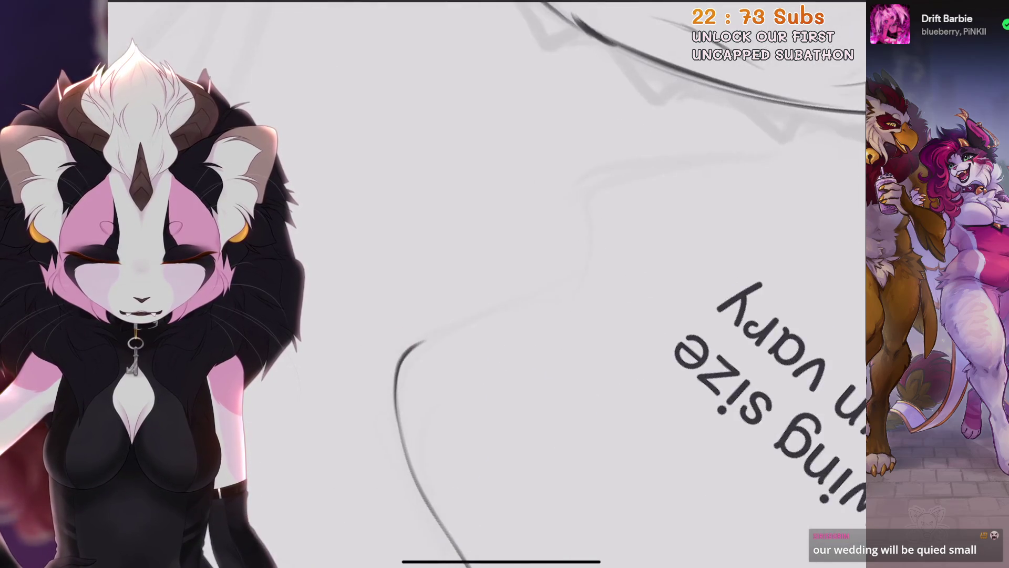
key("ctrl+z")
left_click_drag(420, 337, 773, 126)
mouse_move(631, 263)
left_mouse_down()
mouse_move(557, 305)
mouse_move(420, 283)
left_mouse_up()
mouse_move(331, 286)
left_mouse_down()
mouse_move(418, 215)
mouse_move(530, 360)
mouse_move(519, 451)
mouse_move(836, 384)
left_mouse_up()
mouse_move(578, 315)
left_mouse_down()
mouse_move(473, 295)
mouse_move(526, 263)
mouse_move(578, 253)
left_mouse_up()
mouse_move(526, 284)
left_mouse_down()
mouse_move(542, 284)
mouse_move(492, 287)
left_mouse_up()
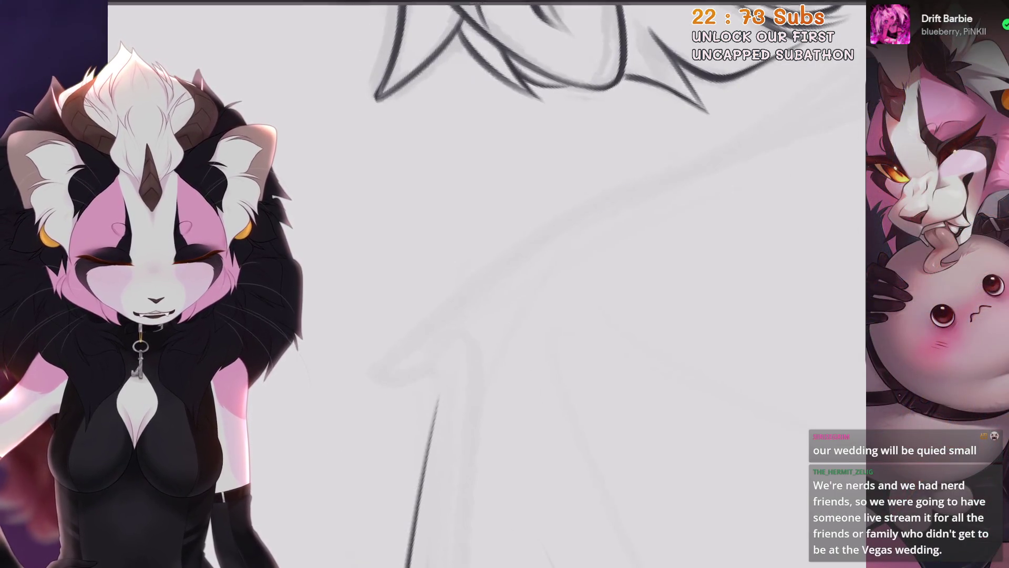
Ink the long up-right wing line and its lower hook, redrawing the hook after undos.
left_click_drag(444, 310, 720, 147)
key("ctrl+z")
mouse_move(446, 310)
left_mouse_down()
mouse_move(427, 388)
mouse_move(410, 339)
mouse_move(429, 386)
left_mouse_up()
key("ctrl+z")
key("ctrl+z")
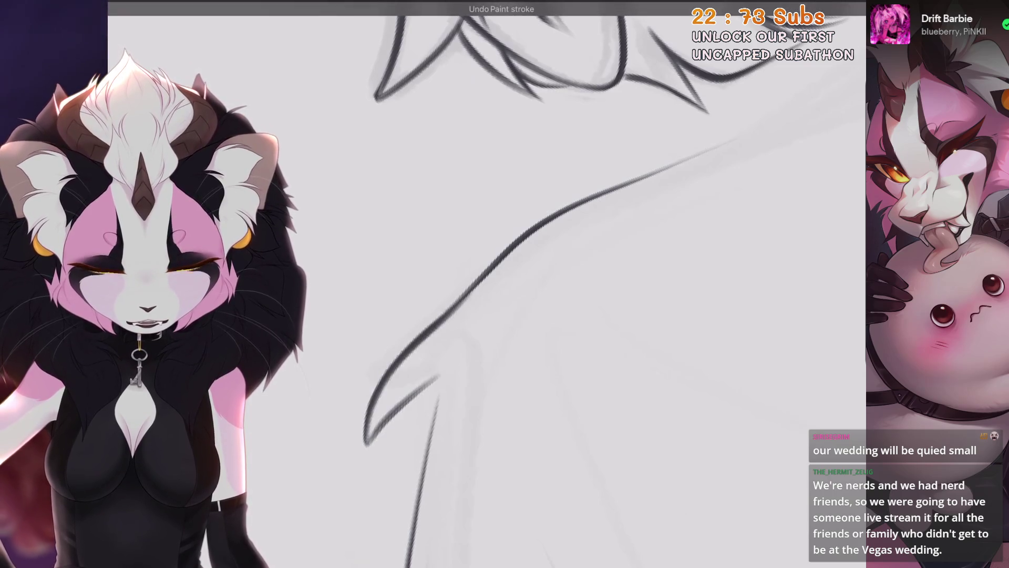
key("ctrl+z")
key("ctrl+z")
left_click_drag(455, 310, 439, 378)
key("ctrl+z")
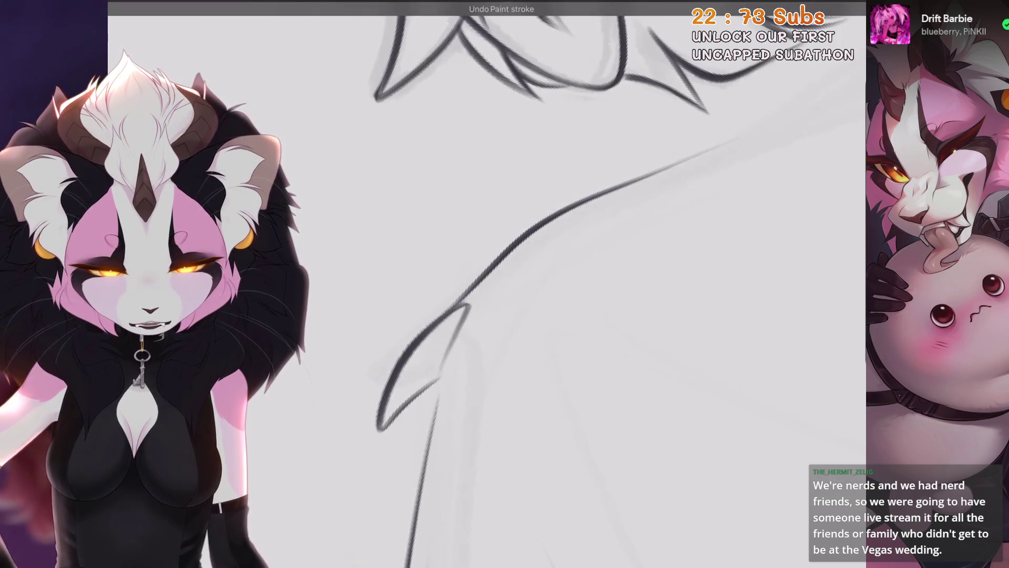
key("ctrl+z")
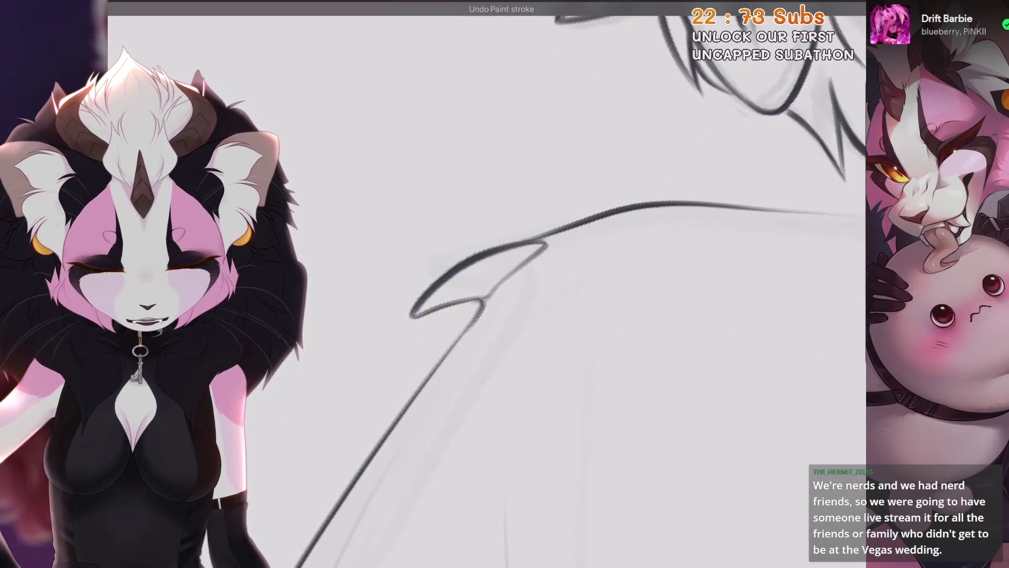
key("ctrl+0")
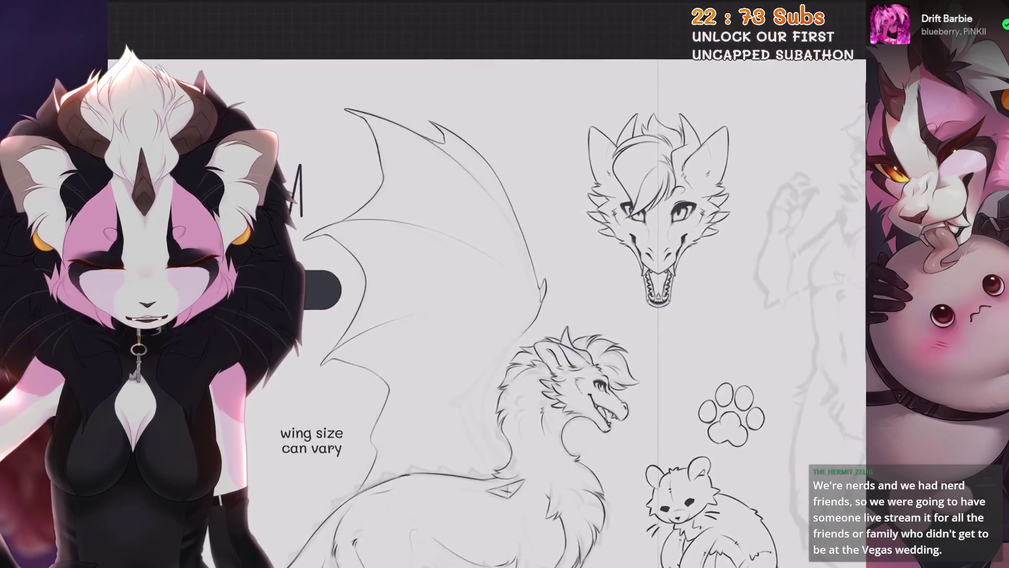
scroll(525, 420, "up", 5)
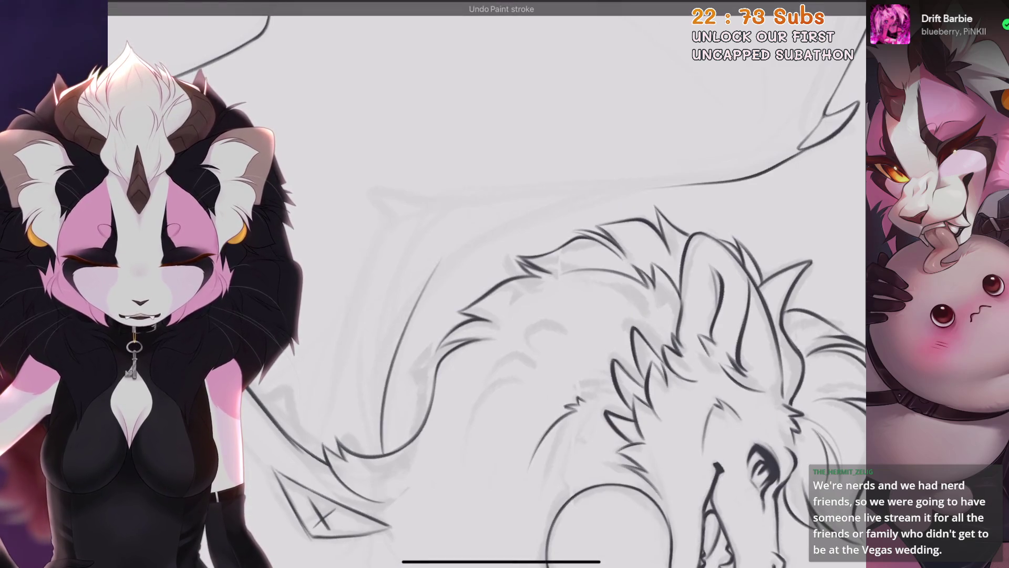
Ink the long line beside the neck fur plus a short stroke on the dragon.
left_click_drag(386, 369, 560, 211)
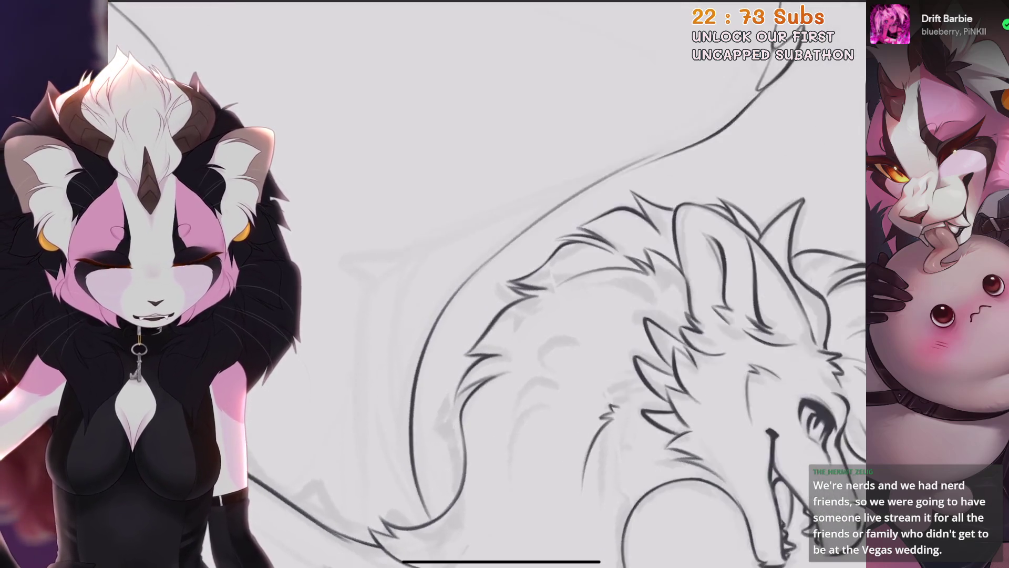
left_click_drag(476, 270, 508, 240)
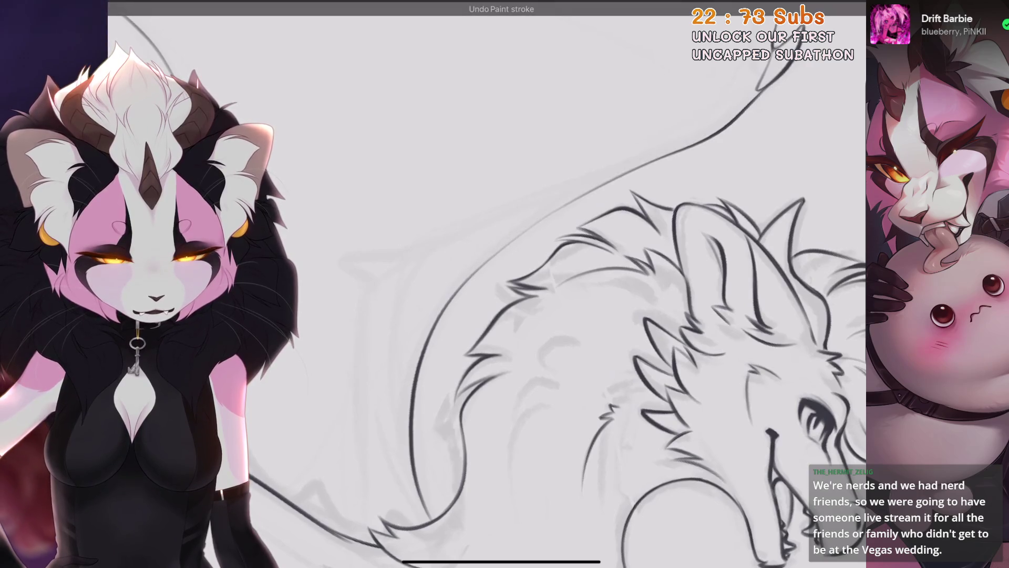
scroll(578, 315, "up", 3)
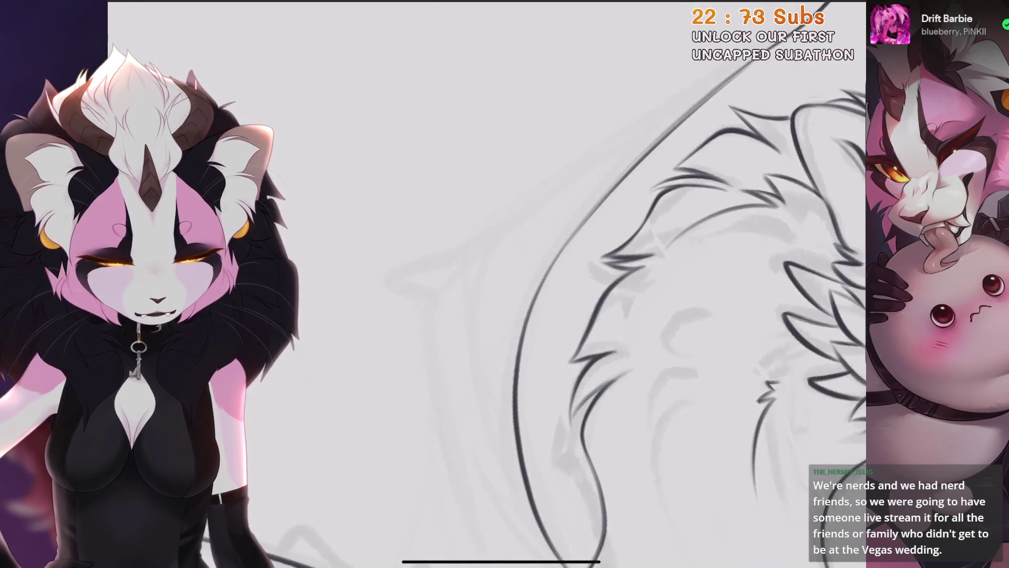
mouse_move(421, 265)
left_mouse_down()
mouse_move(622, 110)
mouse_move(587, 141)
left_mouse_up()
key("ctrl+z")
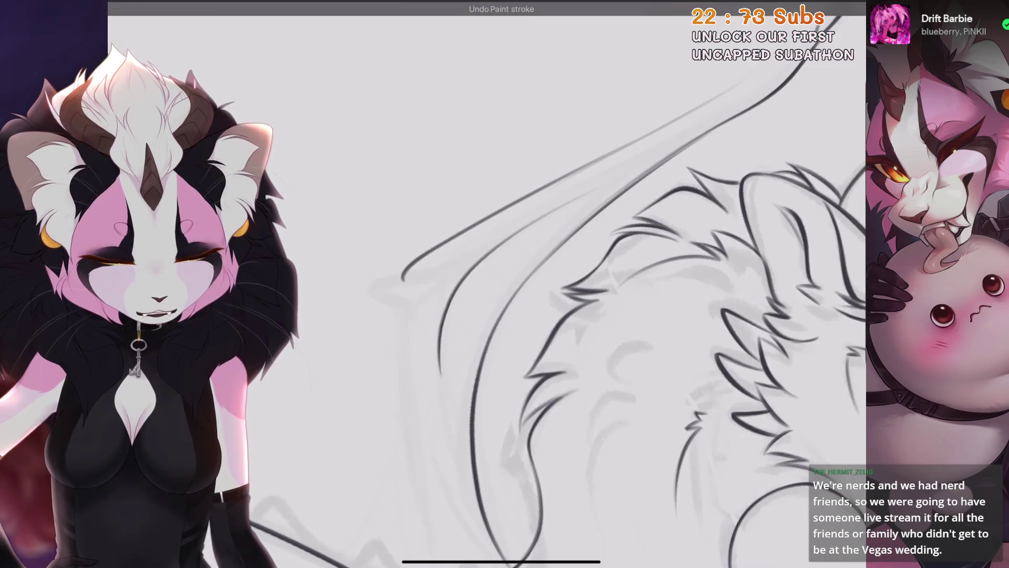
Ink a curved line down along the wing, rotating the view and redoing its hooked end.
left_click_drag(541, 213, 450, 449)
mouse_move(525, 316)
left_mouse_down()
mouse_move(578, 347)
mouse_move(510, 389)
left_mouse_up()
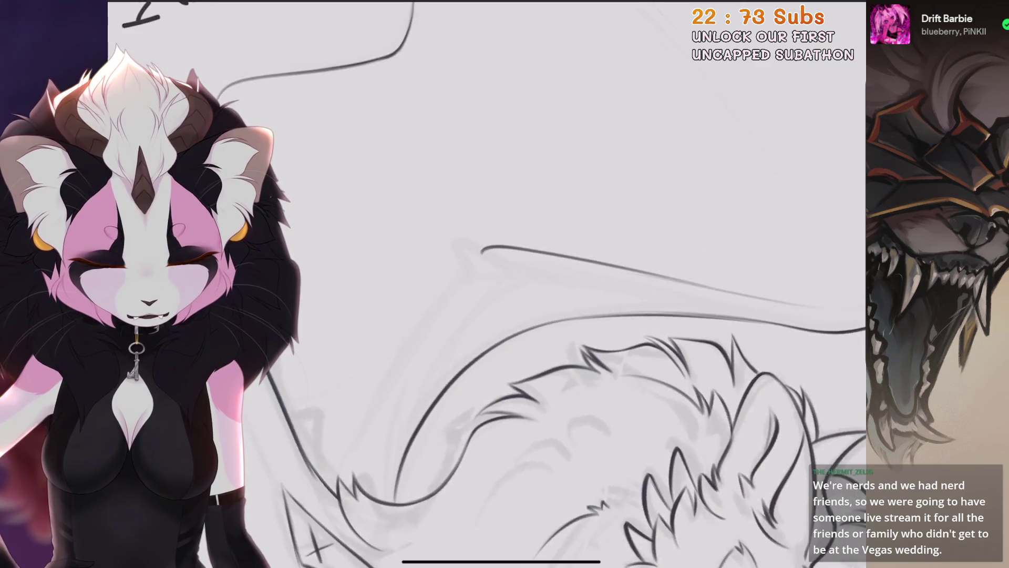
left_click_drag(526, 316, 578, 263)
mouse_move(657, 284)
left_mouse_down()
mouse_move(605, 305)
mouse_move(644, 310)
mouse_move(683, 294)
left_mouse_up()
key("ctrl+z")
left_click_drag(483, 295, 457, 335)
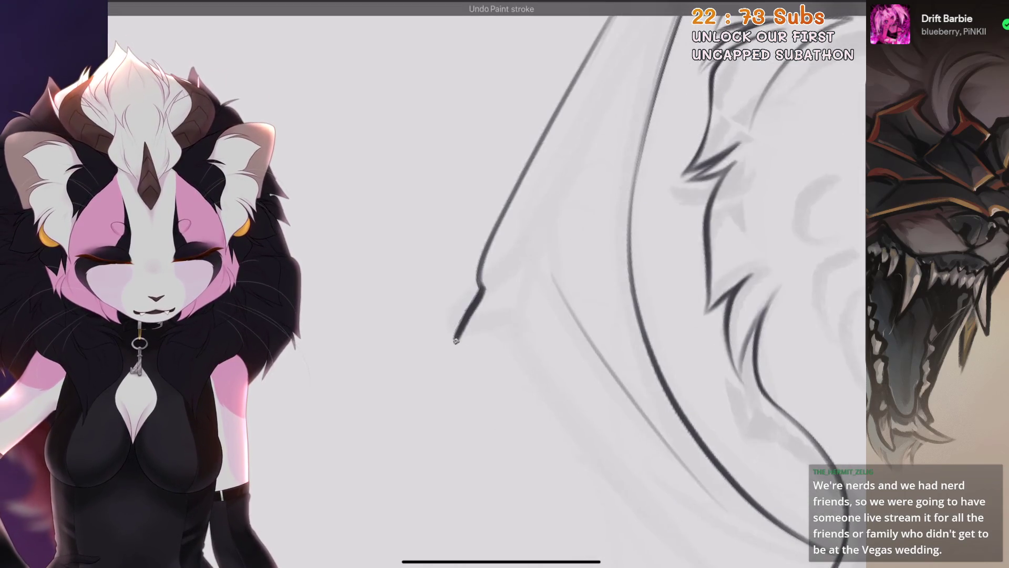
scroll(487, 283, "down", 5)
key("ctrl+z")
scroll(486, 284, "up", 5)
Carry the wing's lower edge down to a sharp pointed tip, trimming the lower end.
mouse_move(715, 263)
left_mouse_down()
mouse_move(704, 305)
mouse_move(641, 300)
mouse_move(731, 251)
left_mouse_up()
key("ctrl+z")
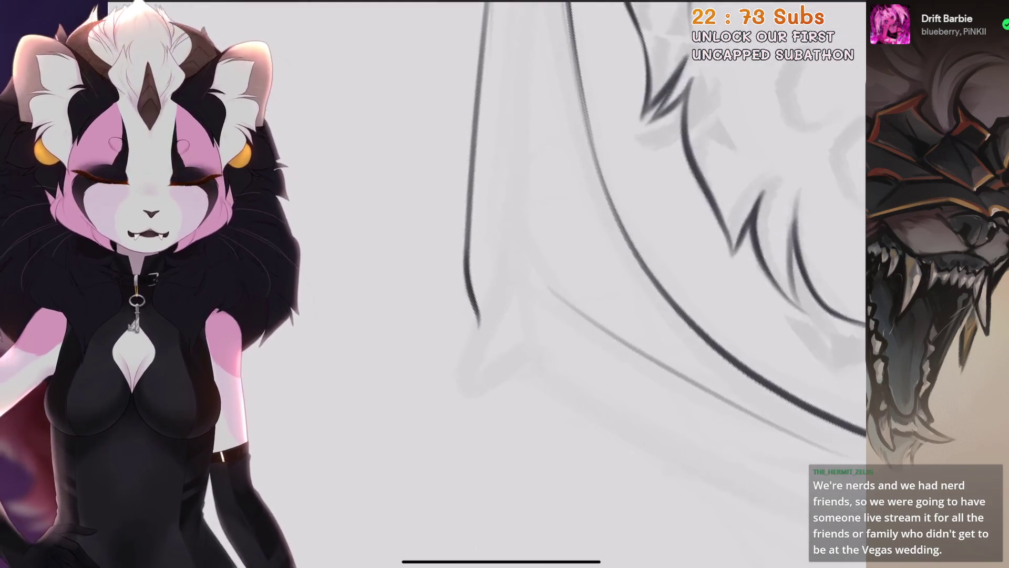
key("ctrl+z")
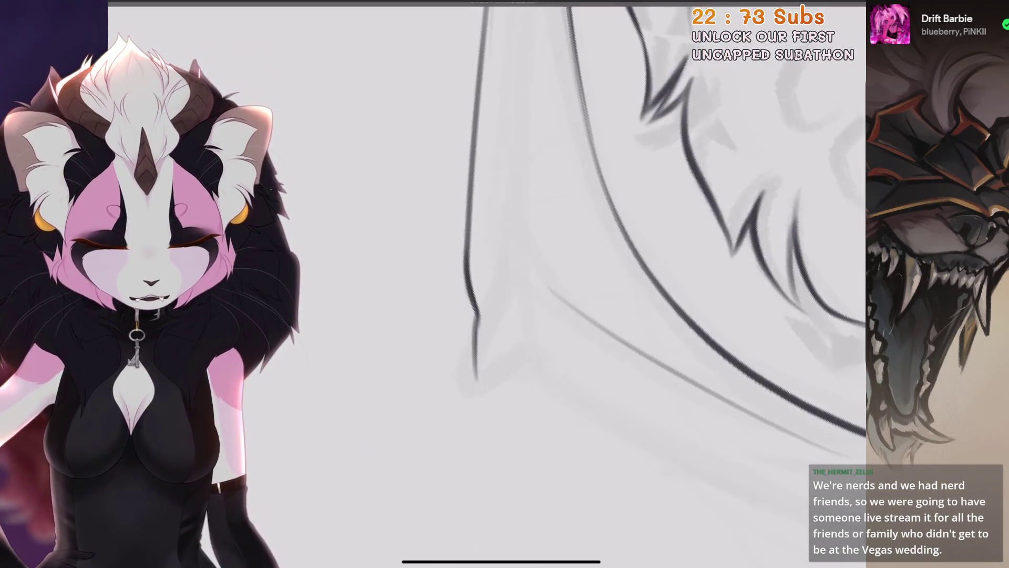
left_click_drag(477, 320, 473, 396)
mouse_move(631, 284)
left_mouse_down()
mouse_move(605, 263)
mouse_move(657, 316)
mouse_move(710, 273)
left_mouse_up()
mouse_move(557, 318)
left_mouse_down()
mouse_move(623, 297)
mouse_move(552, 273)
mouse_move(526, 294)
mouse_move(552, 315)
mouse_move(578, 294)
left_mouse_up()
left_click_drag(476, 355, 489, 331)
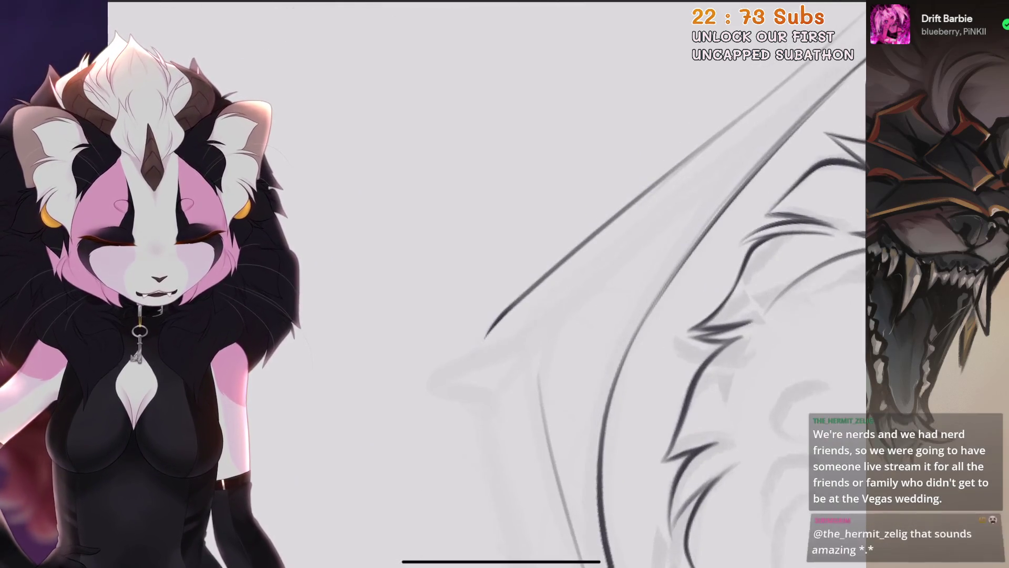
mouse_move(578, 315)
left_mouse_down()
mouse_move(615, 289)
mouse_move(605, 273)
left_mouse_up()
key("ctrl+z")
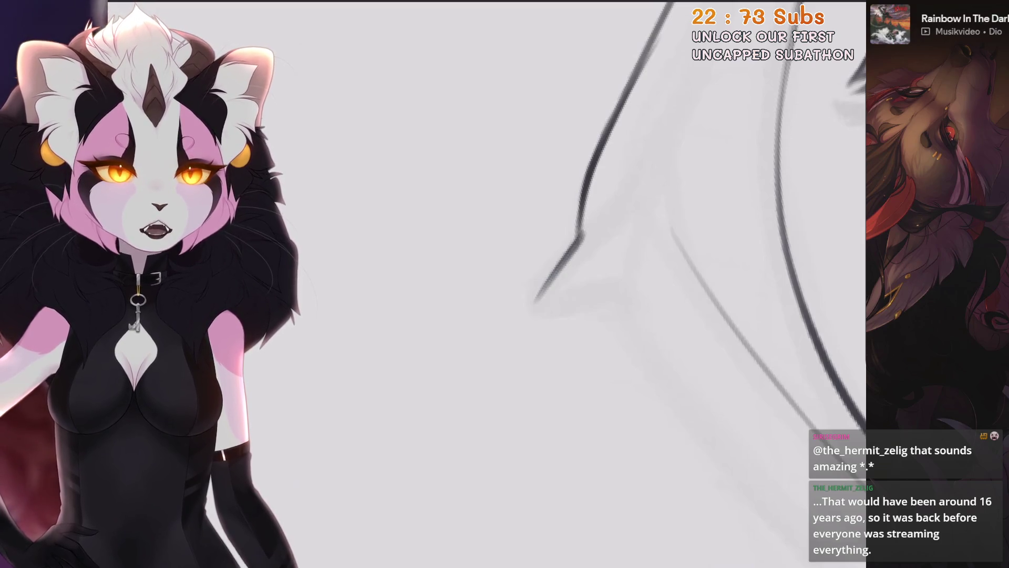
Undo the stray down-left and dark diagonal strokes around the wing and fur.
key("ctrl+z")
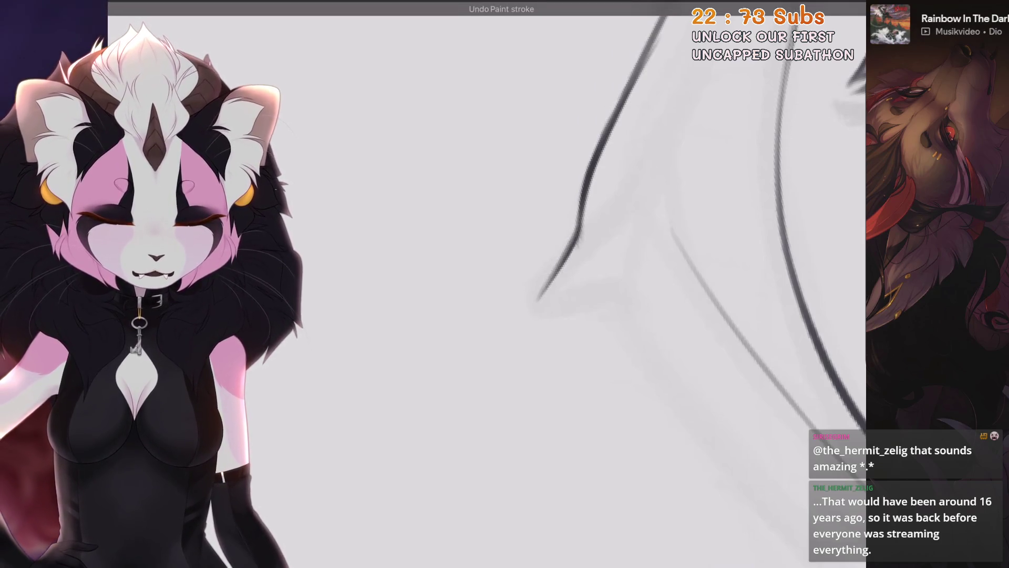
mouse_move(549, 276)
left_mouse_down()
mouse_move(531, 305)
mouse_move(363, 370)
mouse_move(483, 316)
mouse_move(476, 352)
mouse_move(557, 242)
left_mouse_up()
key("ctrl+z")
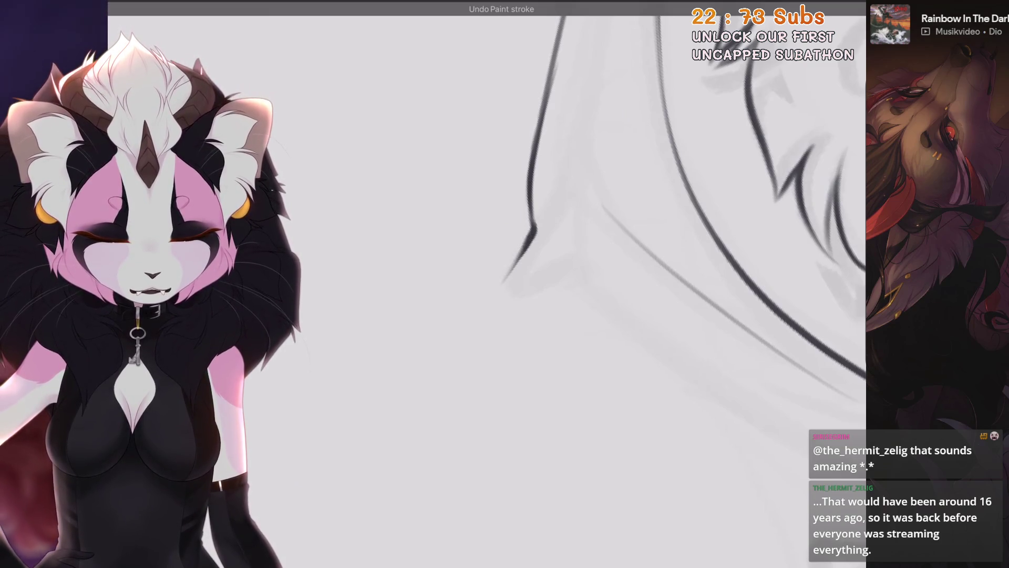
scroll(486, 284, "down", 5)
left_click_drag(486, 284, 541, 221)
left_click_drag(487, 284, 541, 231)
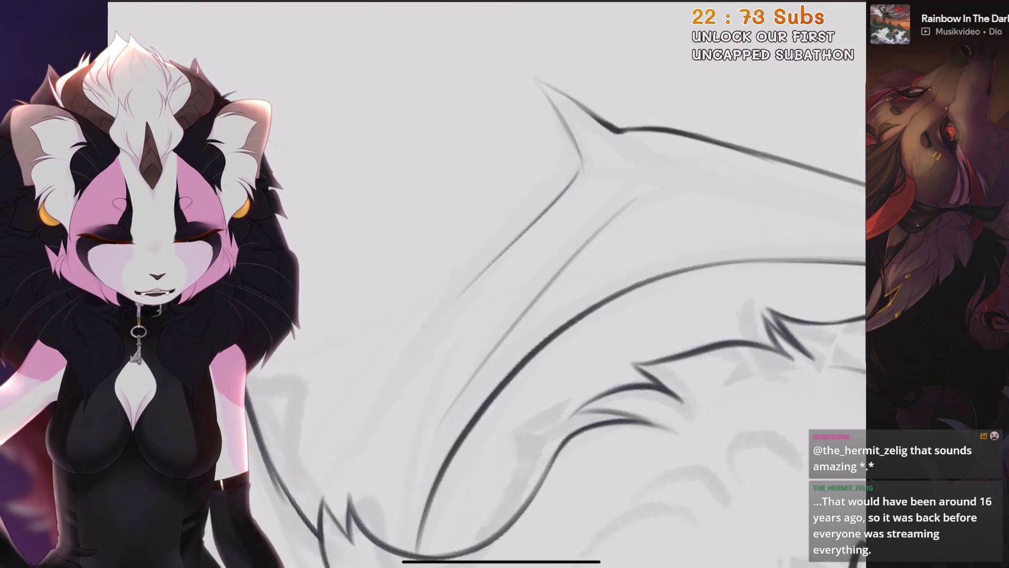
key("ctrl+z")
left_click_drag(486, 283, 516, 260)
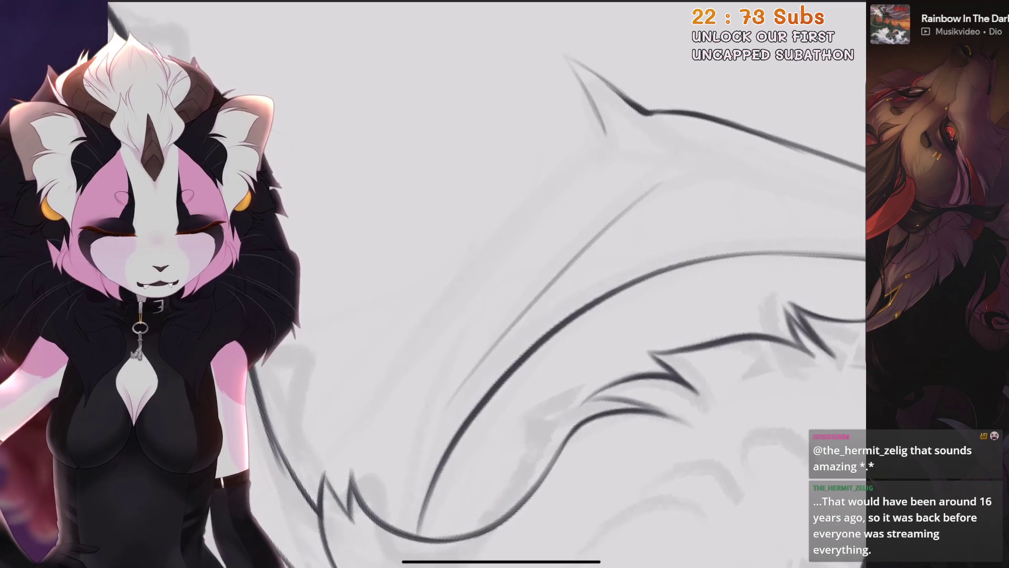
key("ctrl+z")
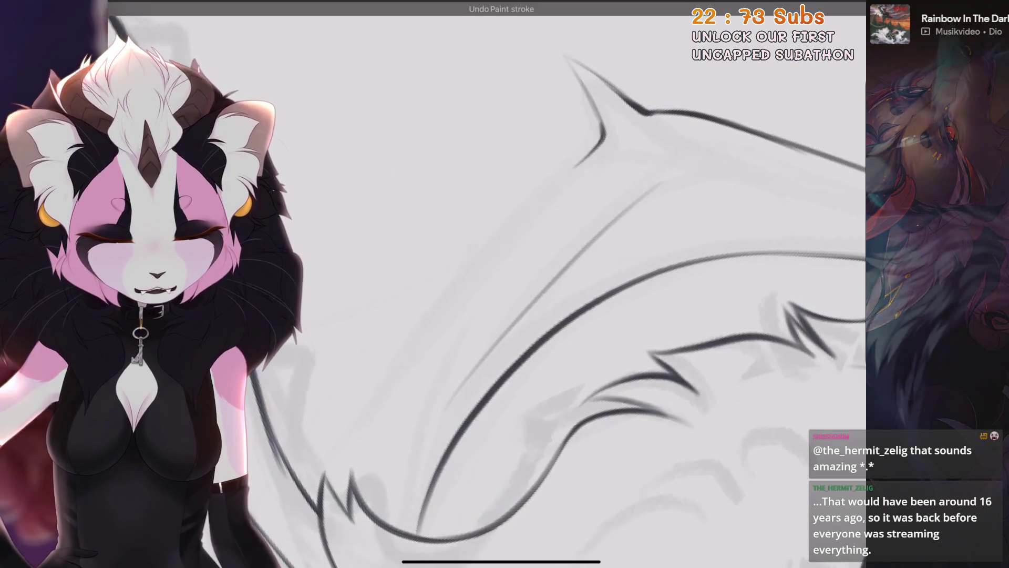
key("ctrl+z")
Remove more faint strokes on the wing, discarding a trial curved wing-edge stroke.
left_click_drag(505, 263, 478, 368)
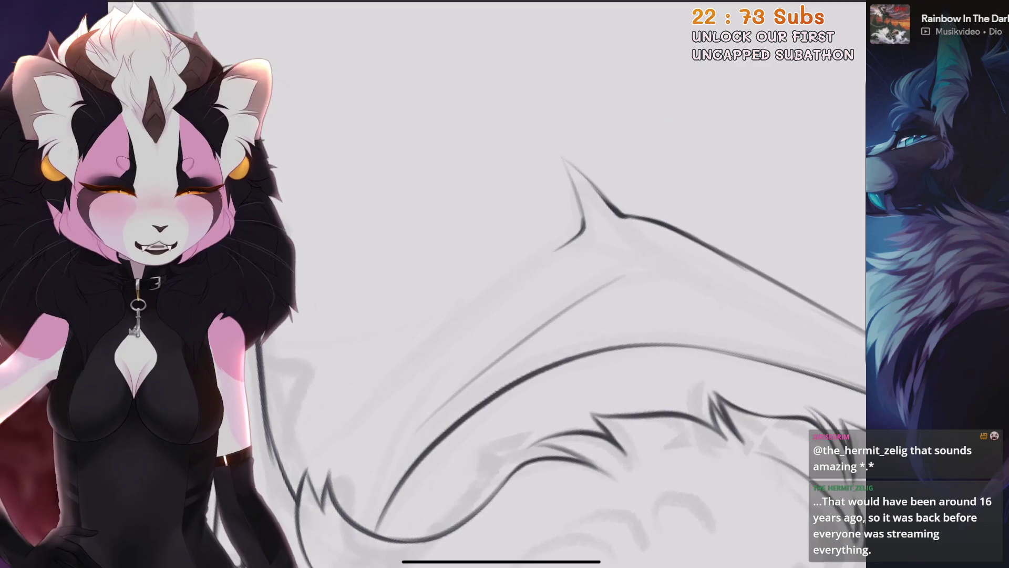
left_click_drag(505, 283, 562, 165)
left_click_drag(505, 284, 481, 286)
key("ctrl+z")
key("ctrl+z")
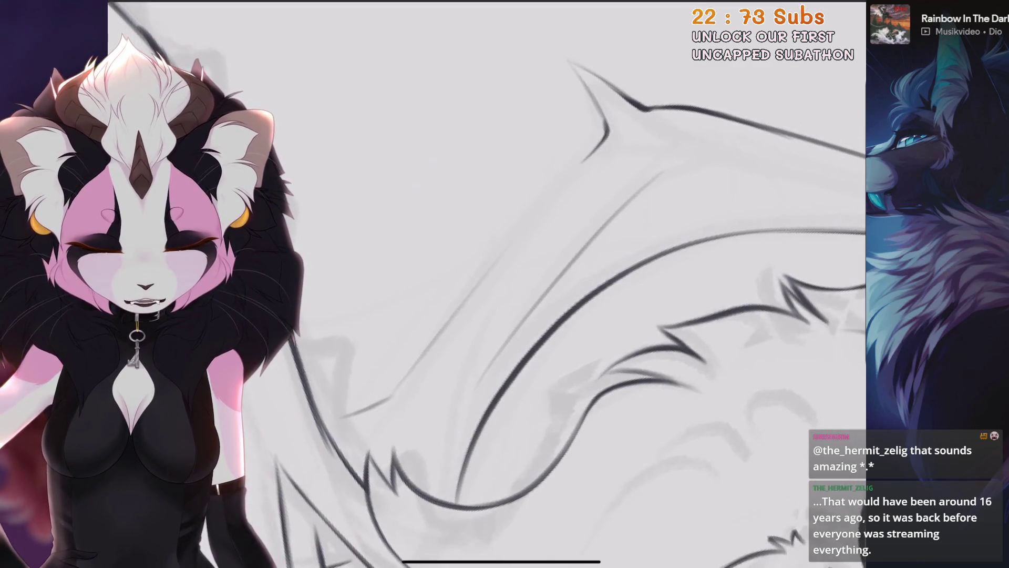
key("ctrl+z")
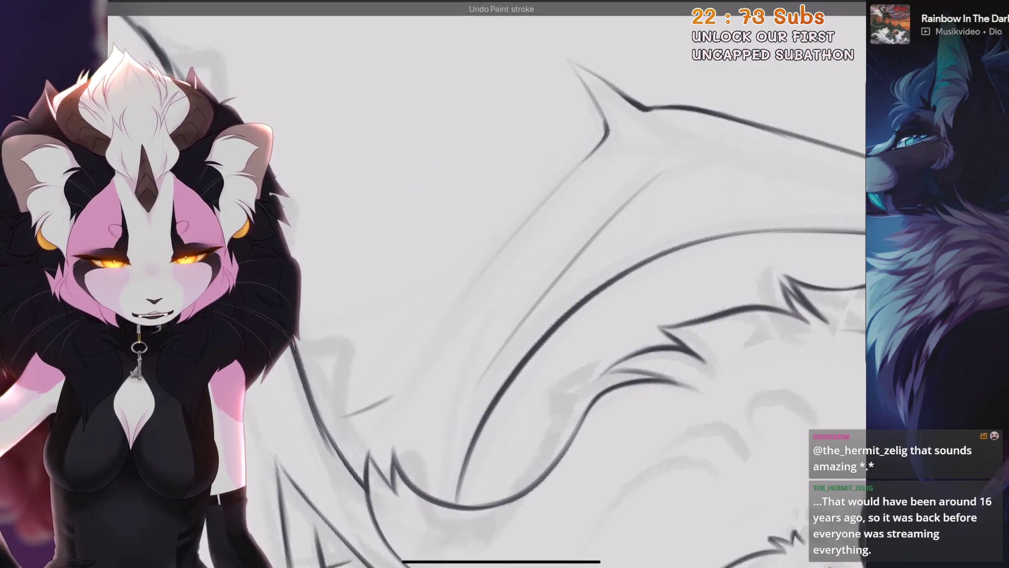
left_click_drag(505, 284, 489, 324)
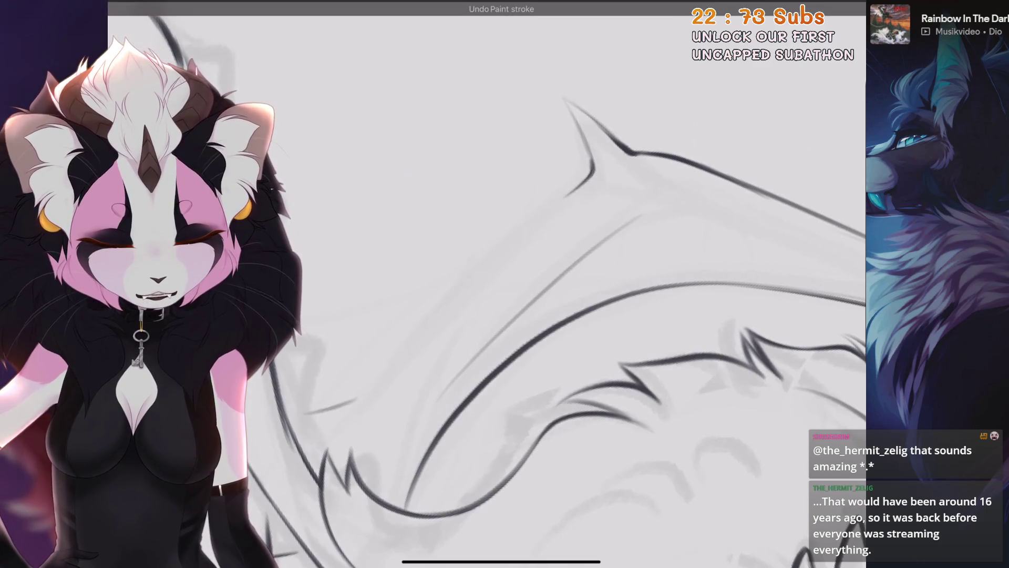
left_click_drag(505, 284, 463, 326)
left_click_drag(505, 284, 494, 305)
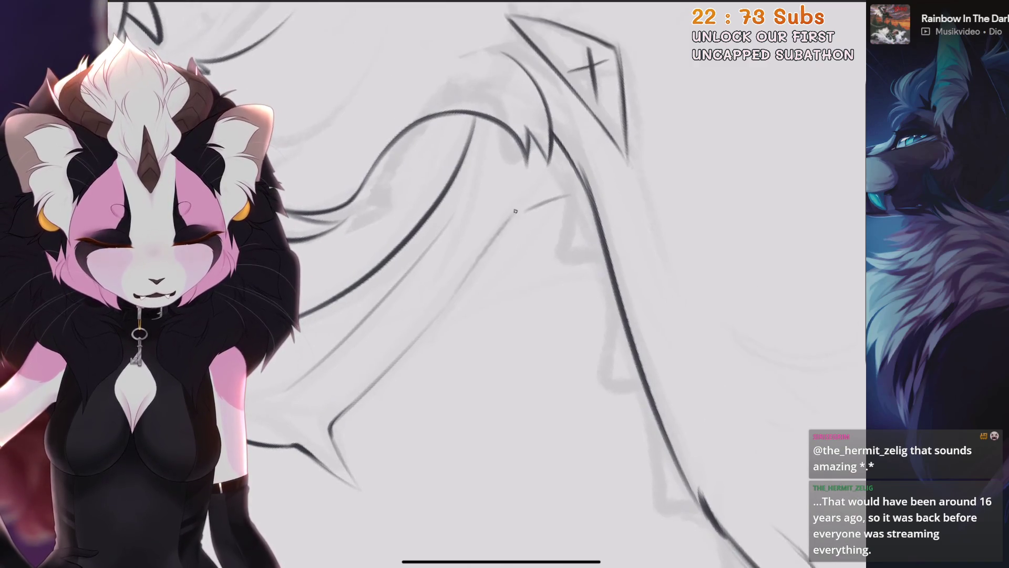
left_click_drag(476, 263, 567, 194)
key("ctrl+z")
Undo the last faint diagonal strokes across the wing and zoom out to the whole sheet.
scroll(505, 284, "down", 5)
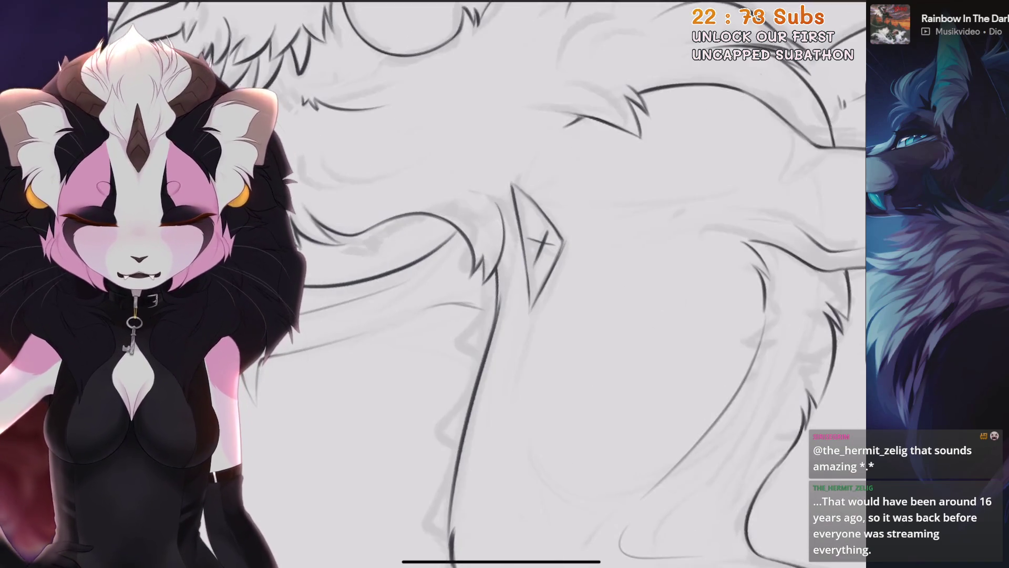
scroll(578, 263, "up", 10)
left_click_drag(504, 284, 536, 358)
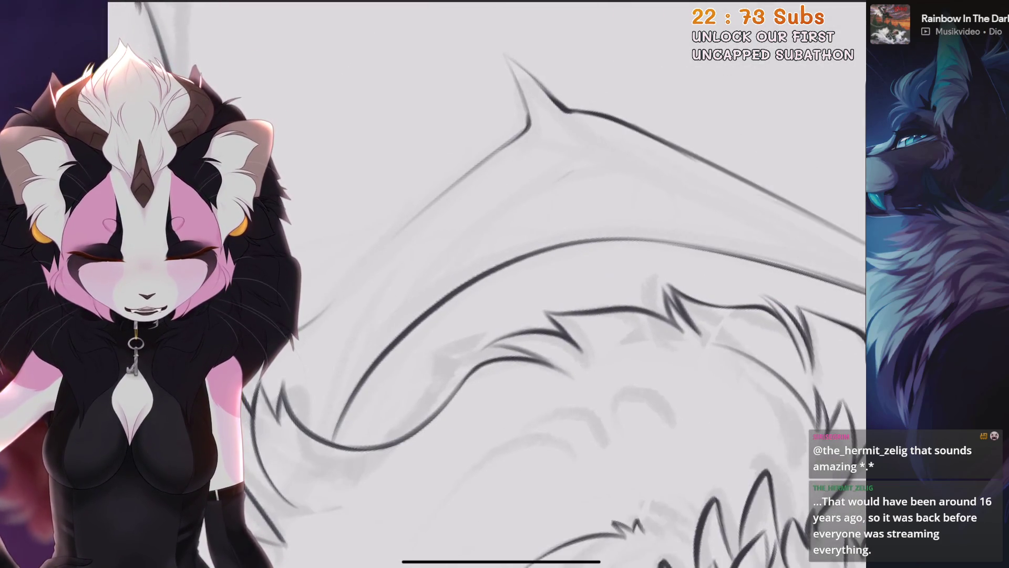
key("ctrl+z")
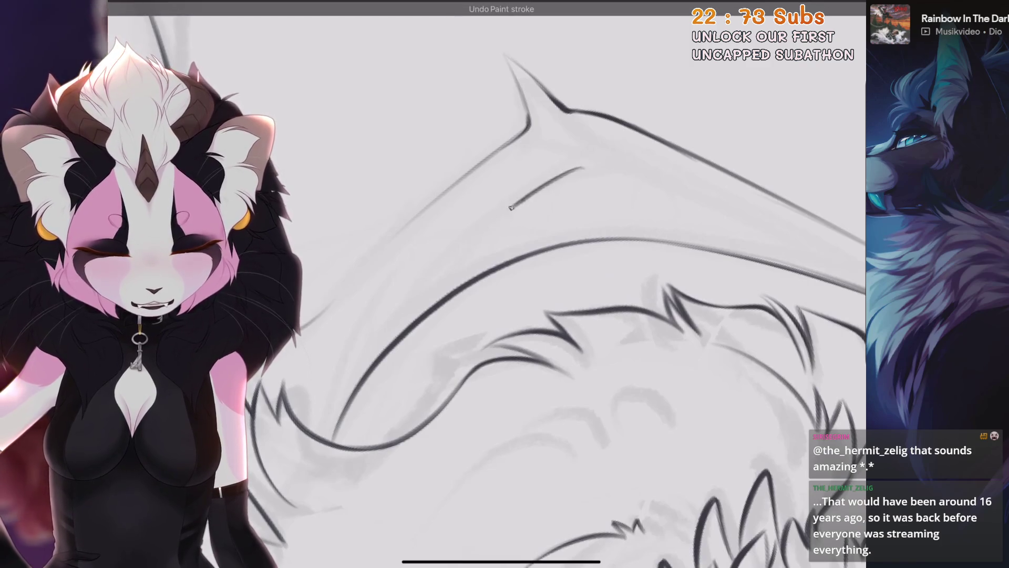
left_click_drag(505, 284, 610, 284)
mouse_move(505, 284)
left_mouse_down()
mouse_move(547, 241)
mouse_move(567, 263)
left_mouse_up()
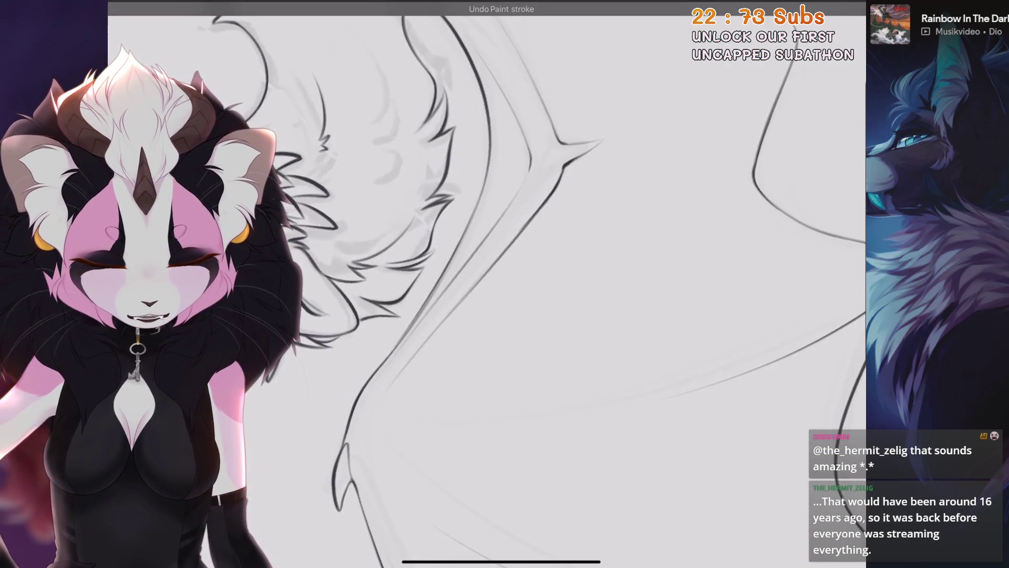
mouse_move(505, 284)
left_mouse_down()
mouse_move(547, 305)
mouse_move(526, 273)
mouse_move(546, 263)
mouse_move(505, 210)
mouse_move(525, 200)
left_mouse_up()
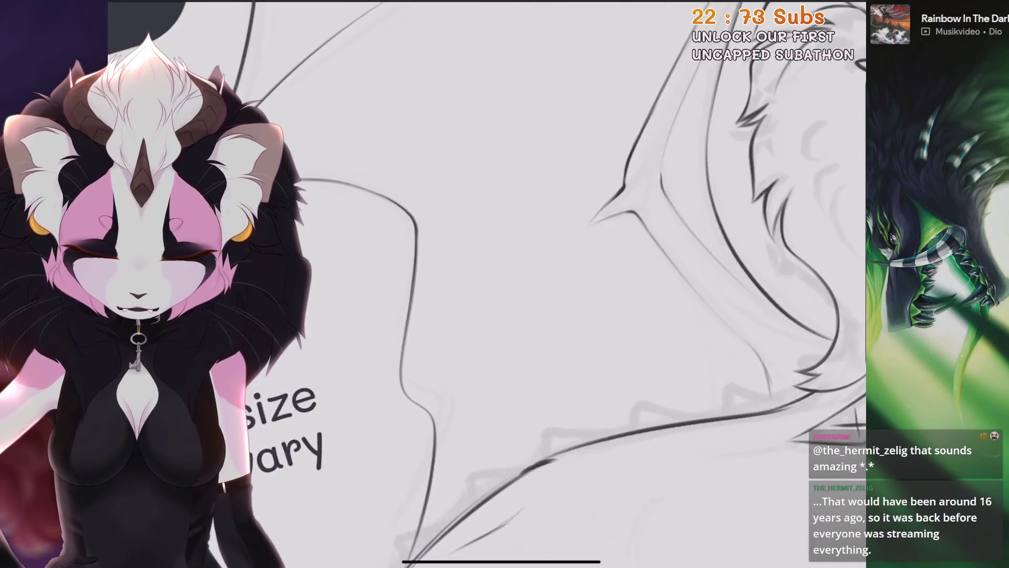
key("ctrl+z")
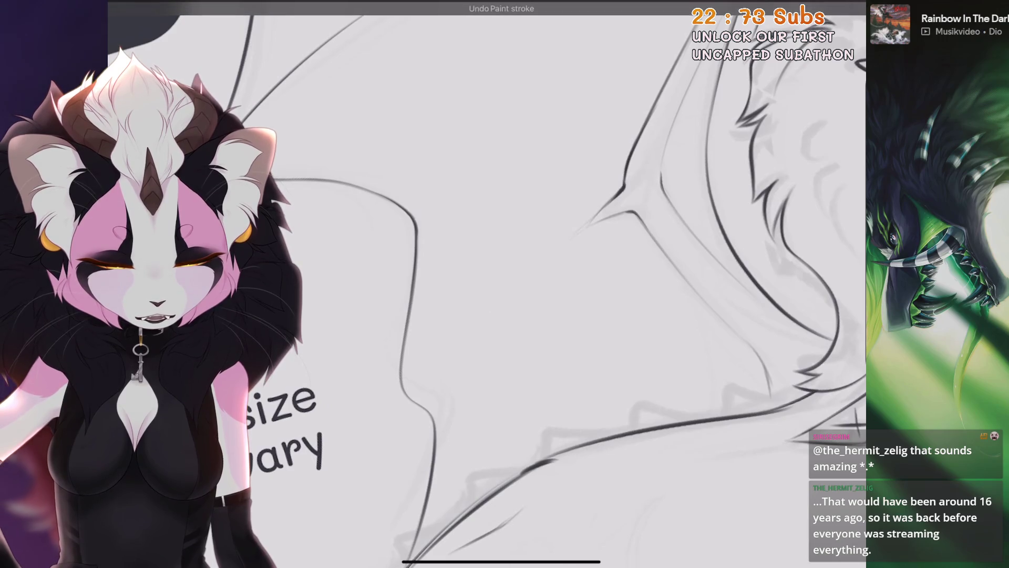
mouse_move(504, 284)
left_mouse_down()
mouse_move(531, 311)
mouse_move(516, 273)
mouse_move(525, 262)
mouse_move(494, 295)
mouse_move(641, 299)
left_mouse_up()
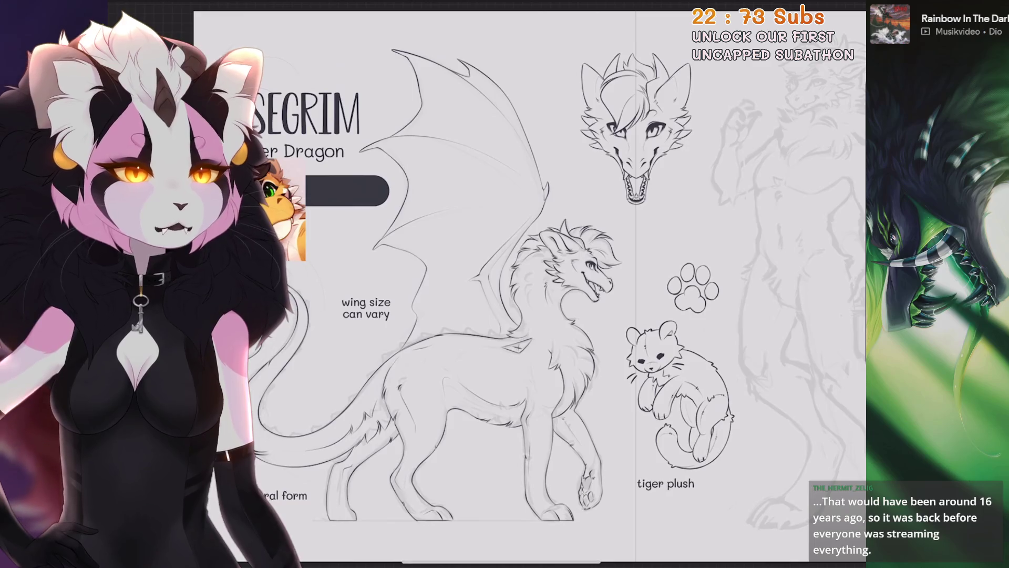
Undo the two most recent strokes near the wing while rotating the view.
mouse_move(505, 284)
left_mouse_down()
mouse_move(494, 294)
mouse_move(505, 305)
mouse_move(557, 268)
left_mouse_up()
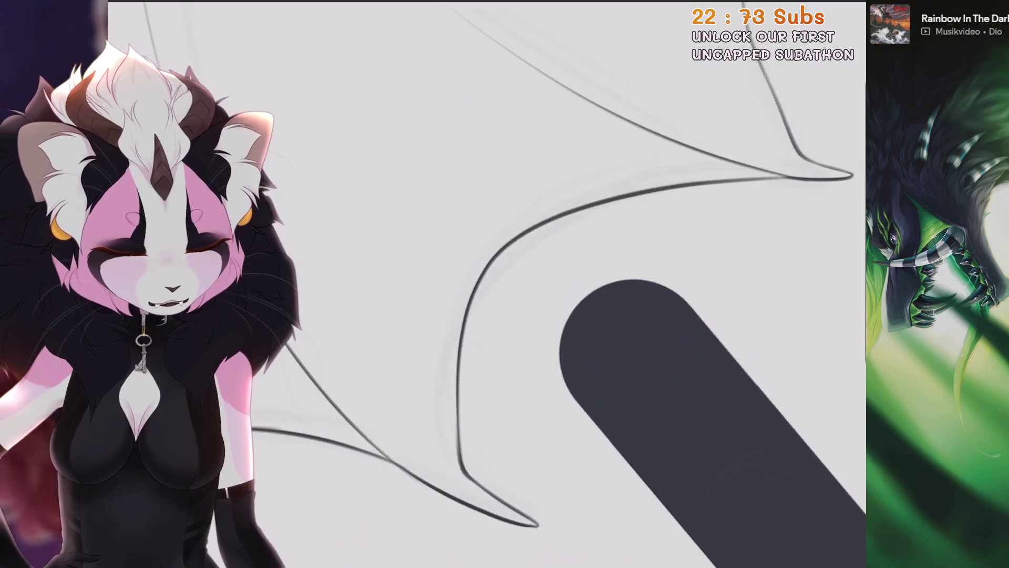
mouse_move(471, 245)
left_mouse_down()
mouse_move(504, 294)
mouse_move(521, 300)
left_mouse_up()
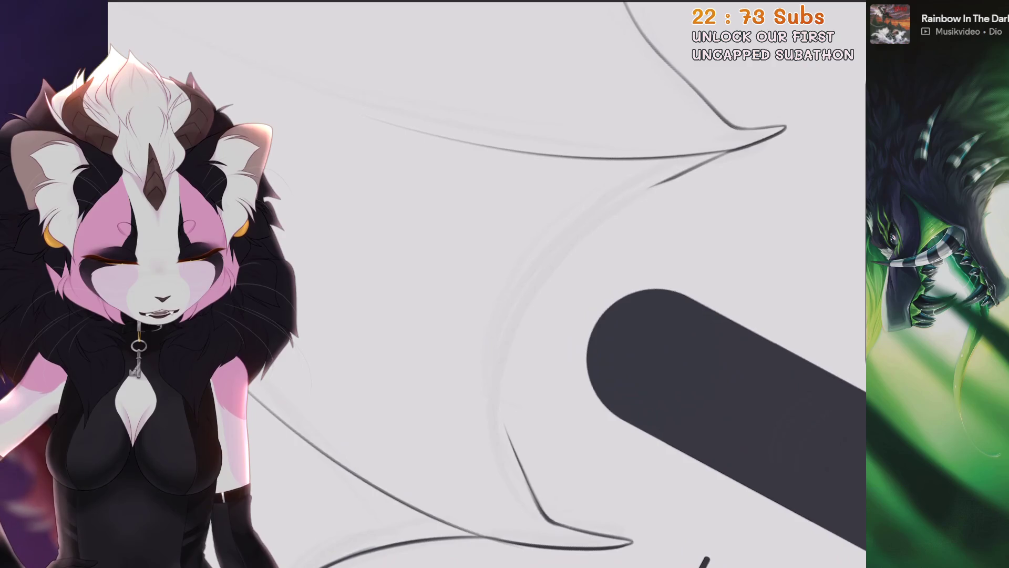
key("ctrl+z")
key("ctrl+z")
mouse_move(484, 295)
left_mouse_down()
mouse_move(504, 315)
mouse_move(525, 305)
mouse_move(579, 263)
mouse_move(599, 226)
left_mouse_up()
key("ctrl+z")
key("ctrl+z")
Review the sheet's title, dragon, tiger plush, paw and anthro sketches from a straightened view.
mouse_move(505, 284)
left_mouse_down()
mouse_move(473, 262)
mouse_move(521, 326)
left_mouse_up()
left_click_drag(504, 284, 452, 247)
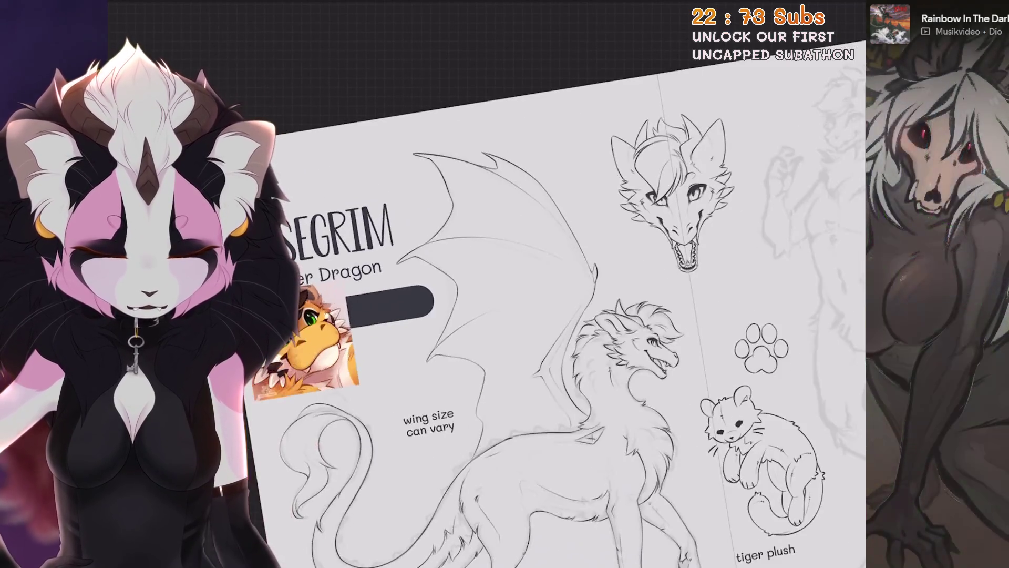
mouse_move(679, 226)
left_mouse_down()
mouse_move(518, 192)
mouse_move(500, 147)
mouse_move(521, 131)
left_mouse_up()
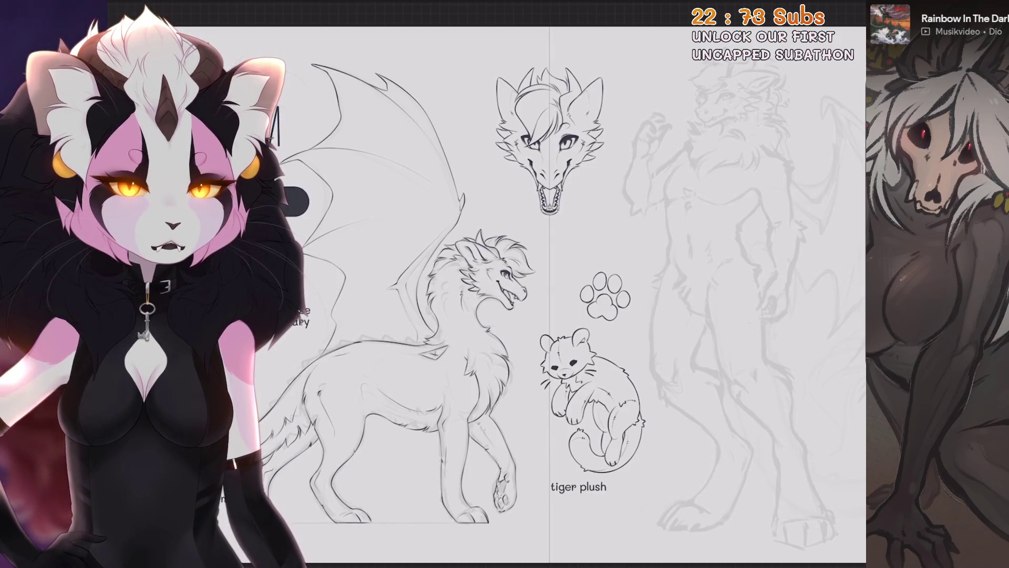
scroll(526, 290, "down", 2)
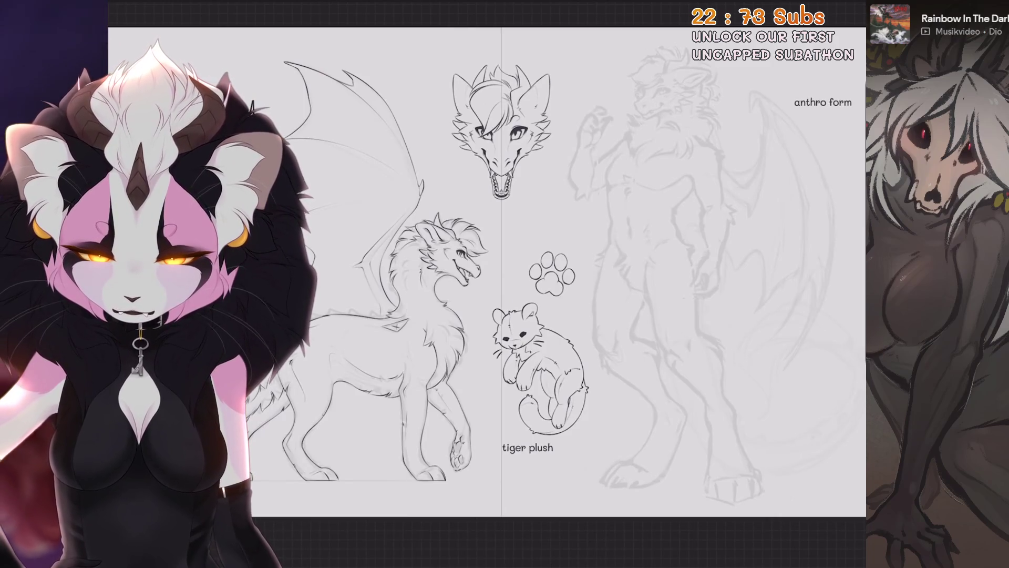
scroll(525, 289, "up", 5)
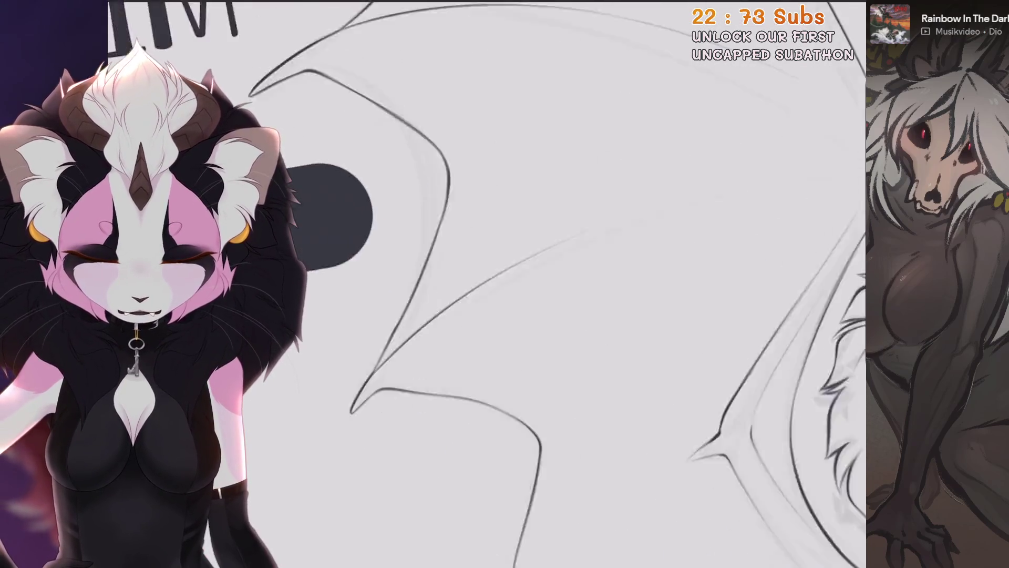
scroll(579, 284, "down", 3)
scroll(578, 284, "up", 8)
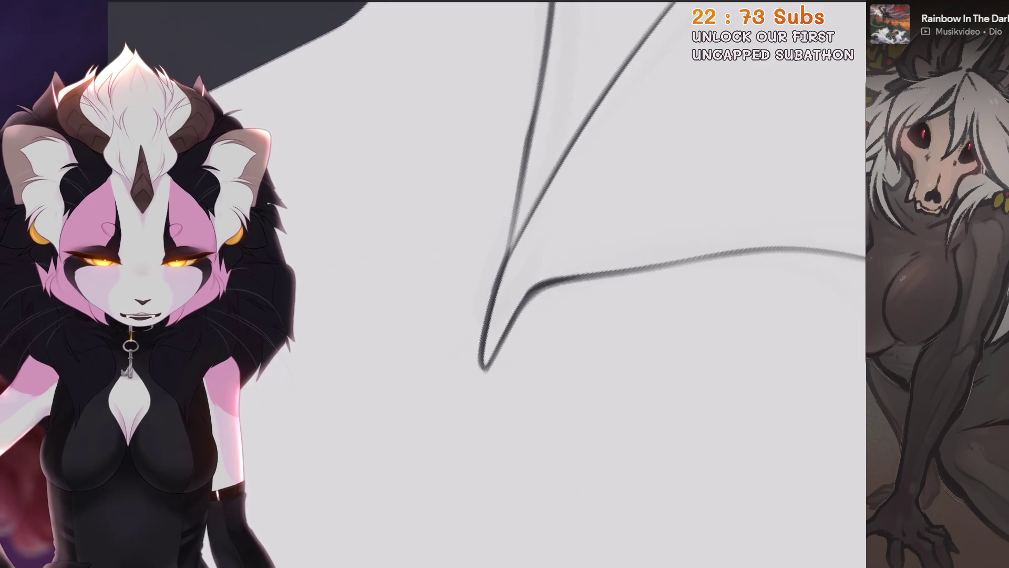
scroll(578, 284, "down", 10)
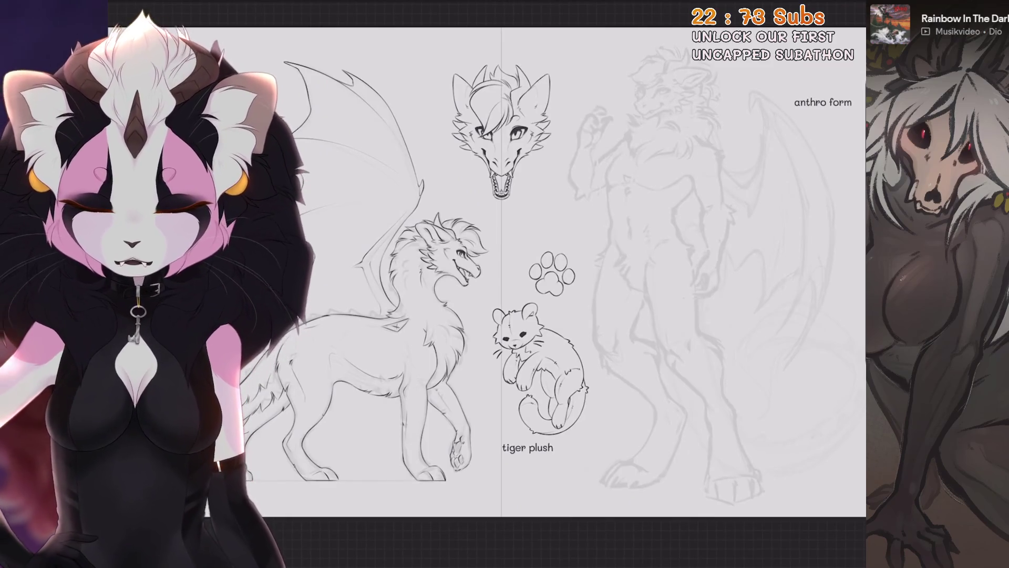
scroll(321, 247, "up", 8)
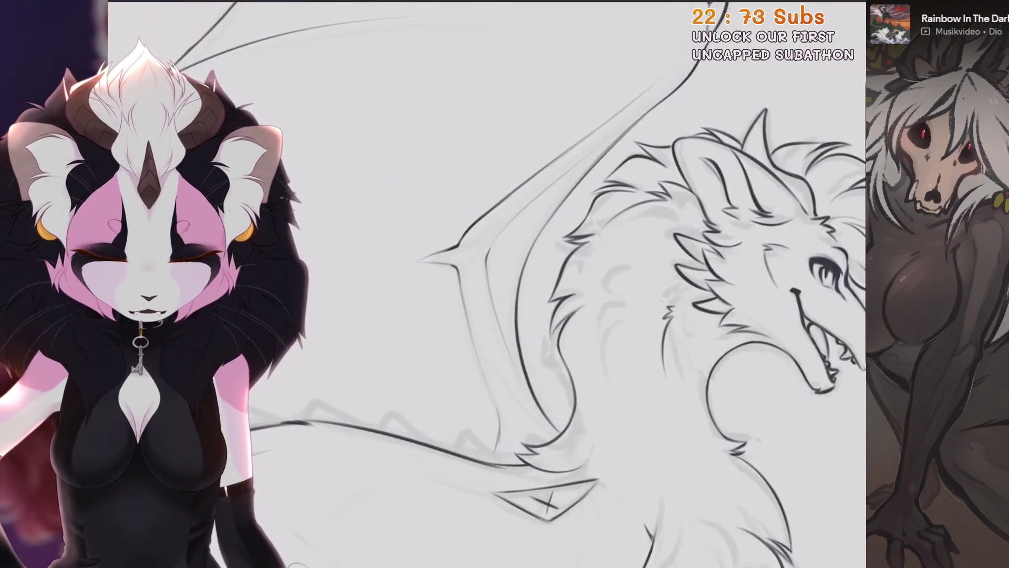
scroll(578, 283, "up", 5)
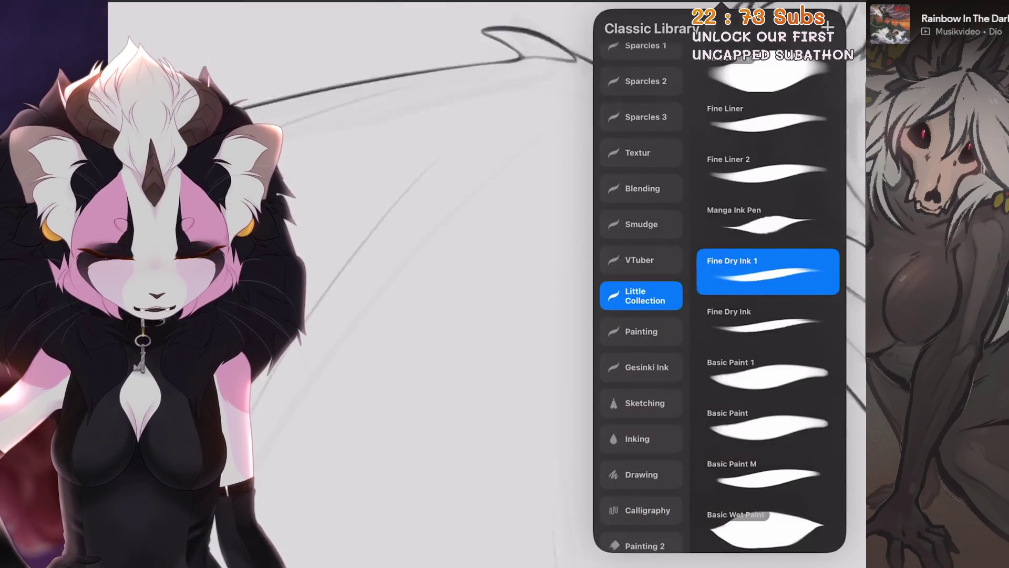
Undo the short strokes near the wing tip and recentre on the paw and tiger plush.
scroll(579, 284, "down", 3)
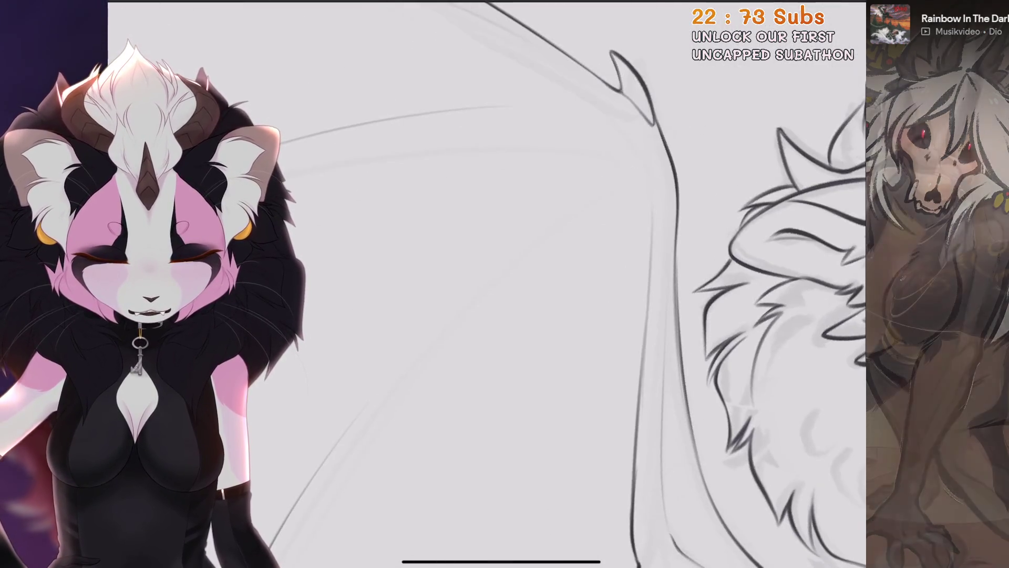
key("ctrl+z")
key("ctrl+z")
left_click_drag(526, 263, 504, 336)
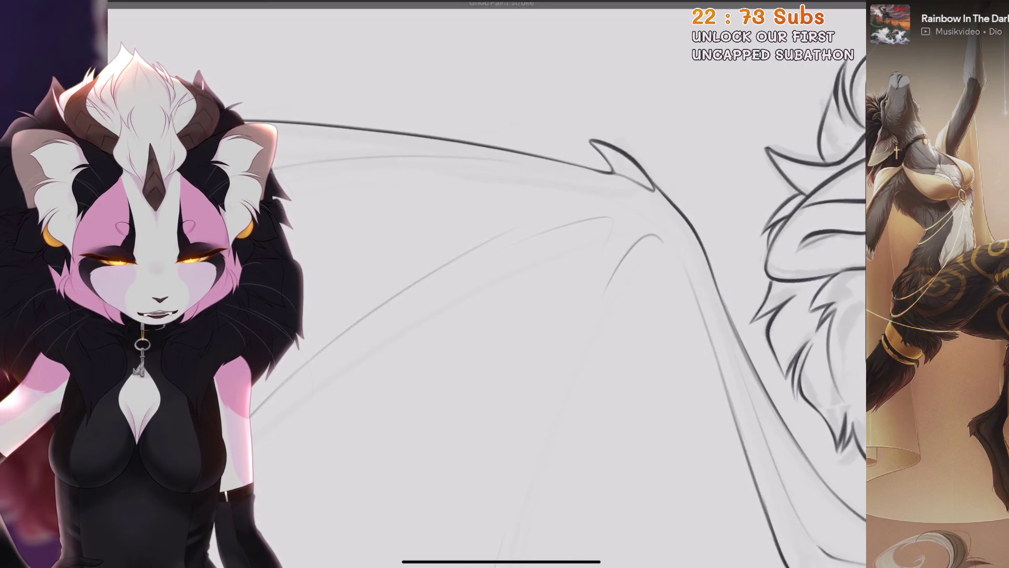
left_click_drag(525, 263, 546, 247)
key("ctrl+z")
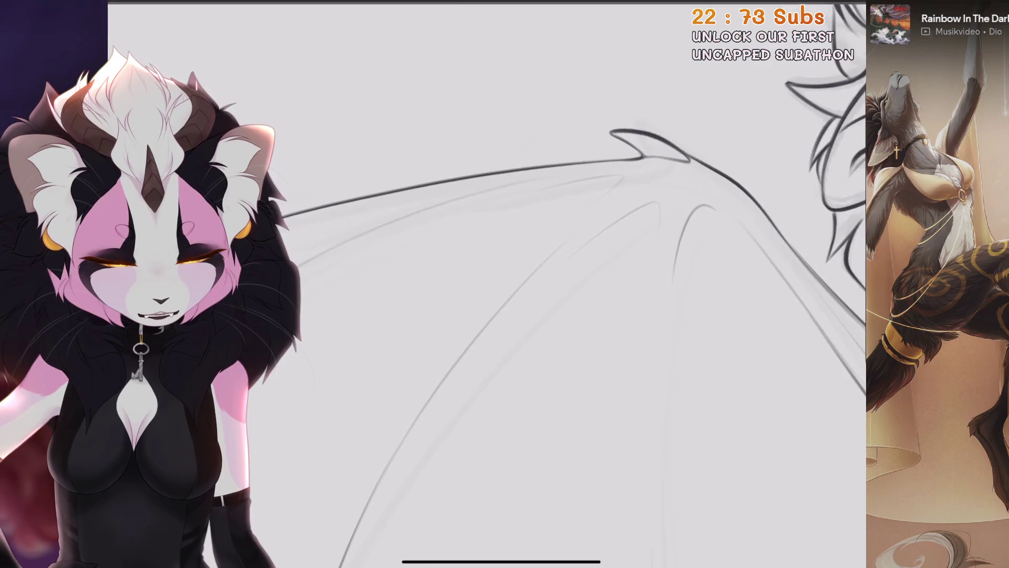
key("ctrl+z")
key("ctrl+z")
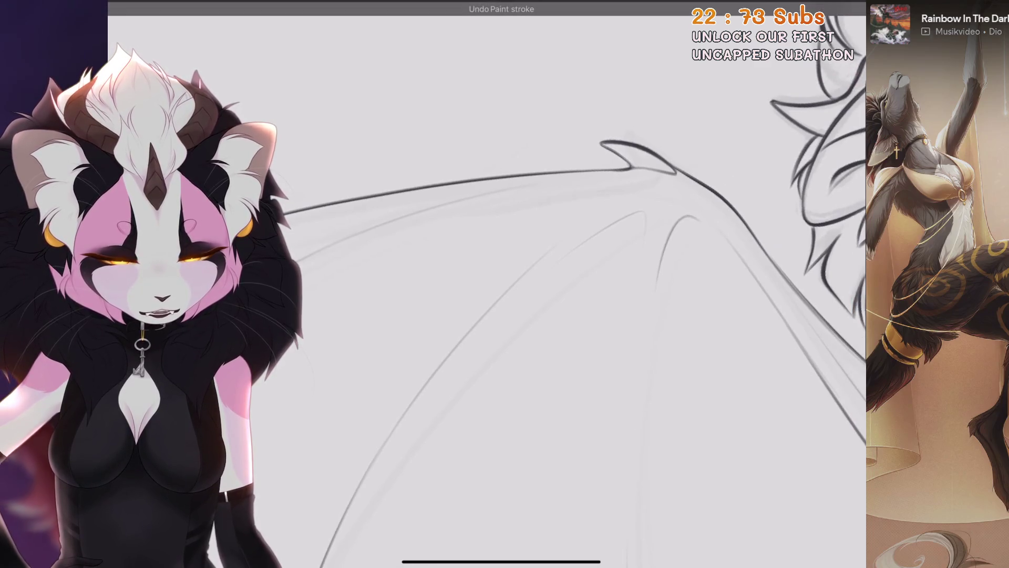
scroll(505, 284, "down", 5)
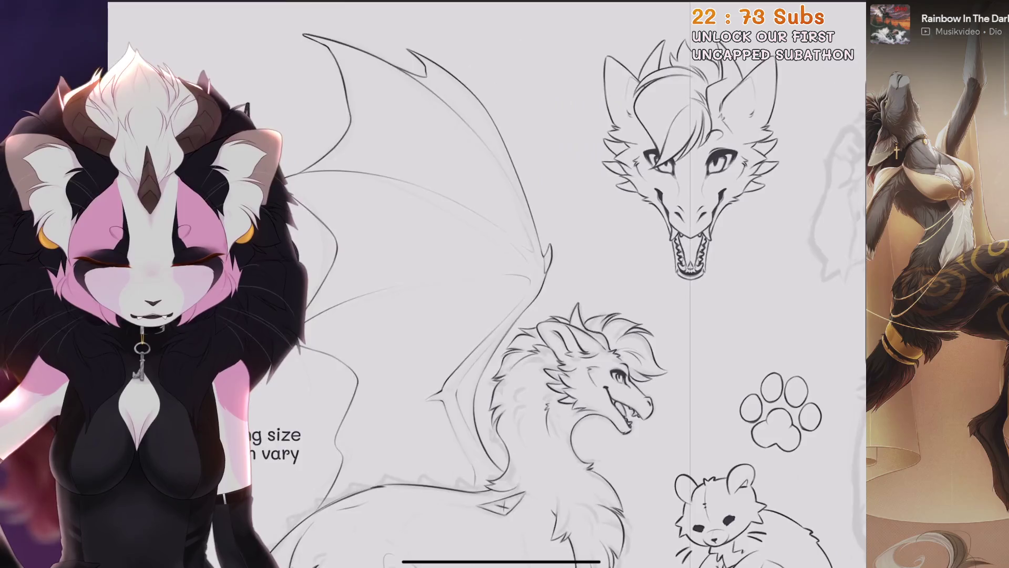
mouse_move(650, 405)
left_mouse_down()
mouse_move(500, 444)
mouse_move(559, 408)
mouse_move(505, 219)
mouse_move(437, 249)
mouse_move(530, 289)
left_mouse_up()
scroll(505, 283, "up", 5)
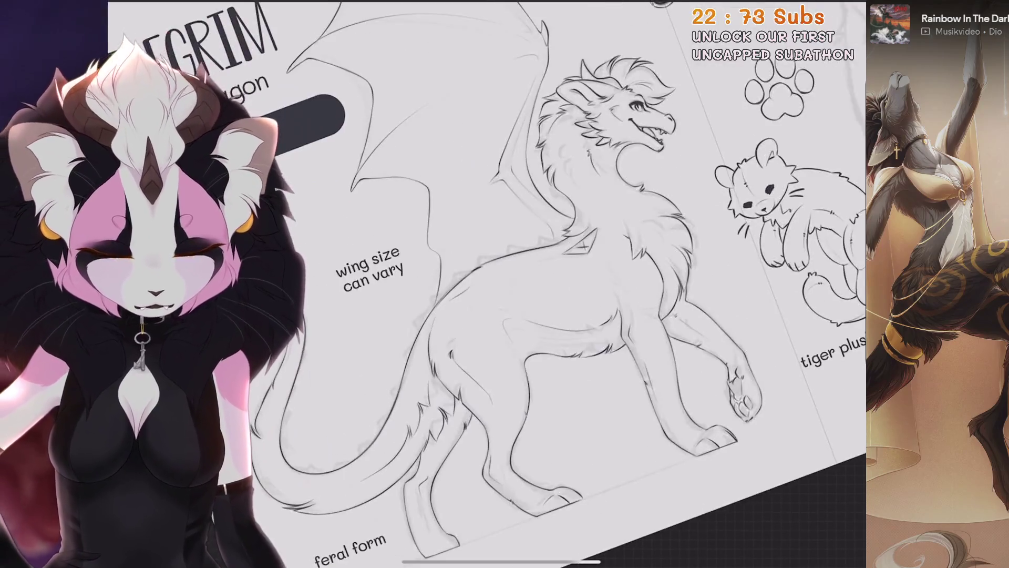
Add a new empty Layer 41 above Layer 40.
left_click(830, 7)
left_click_drag(473, 236, 431, 305)
left_click(836, 27)
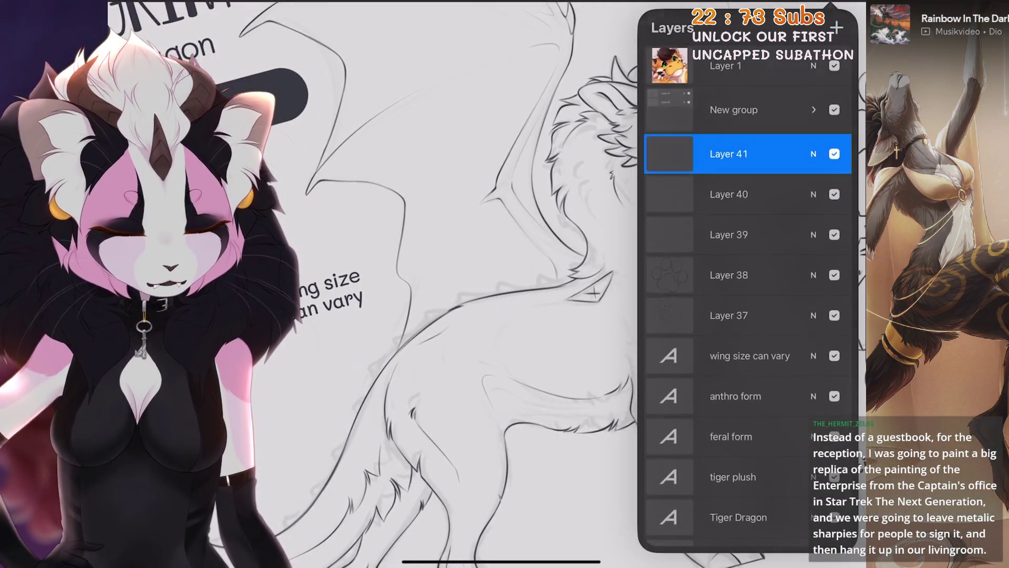
left_click(831, 6)
Undo the last short stroke along the dragon's spiked line work.
scroll(504, 284, "down", 5)
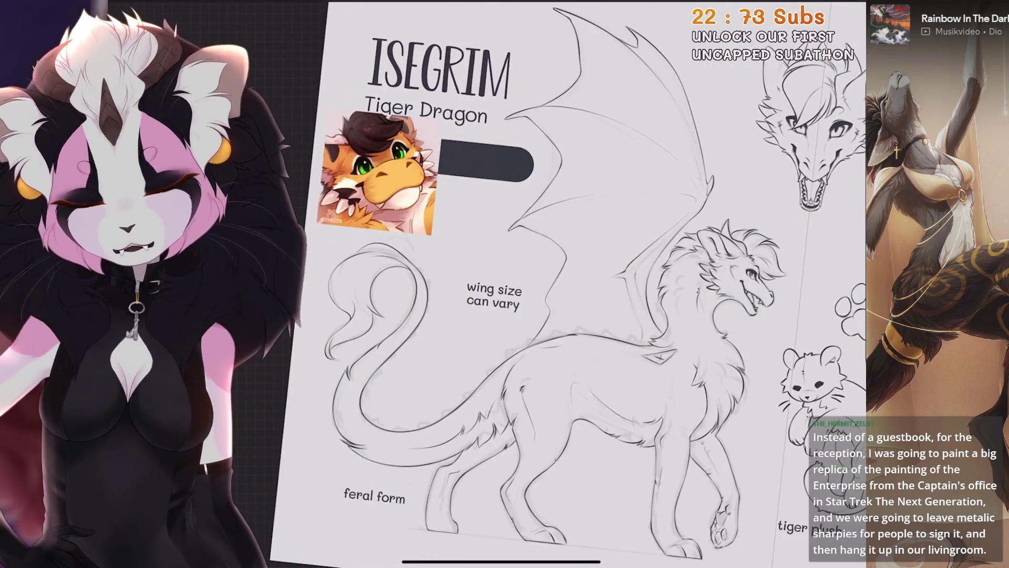
scroll(505, 283, "up", 10)
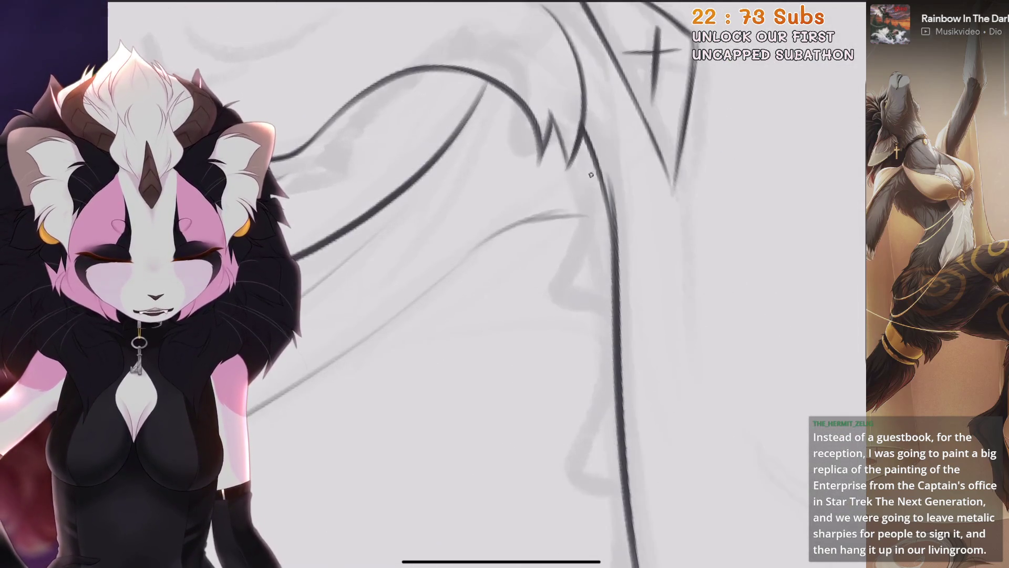
key("ctrl+z")
key("ctrl+z")
scroll(505, 284, "right", 2)
scroll(505, 284, "down", 1)
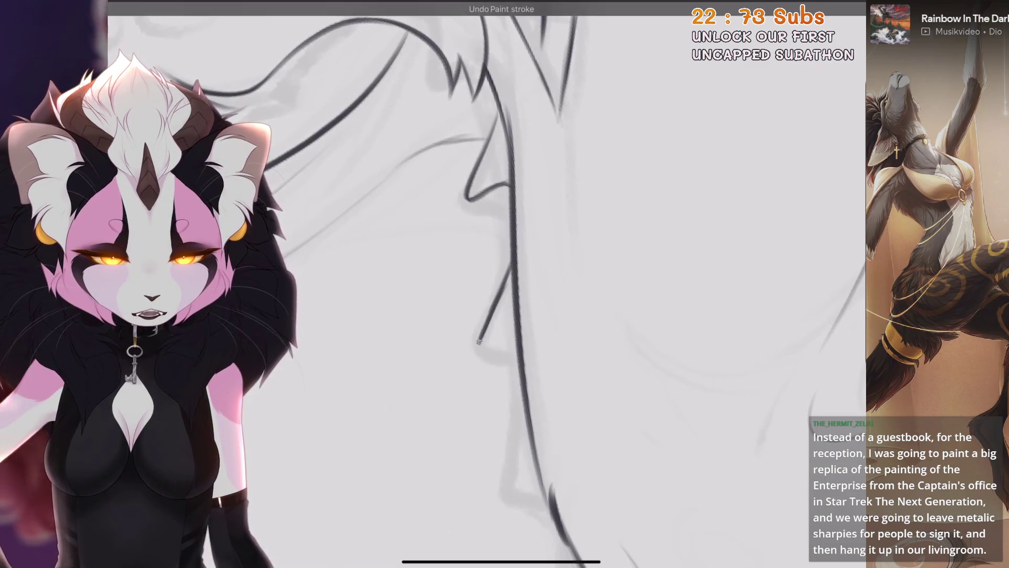
Ink the first dark strokes along the dragon's wing edge, undoing a rejected one.
scroll(505, 284, "up", 2)
scroll(505, 283, "up", 3)
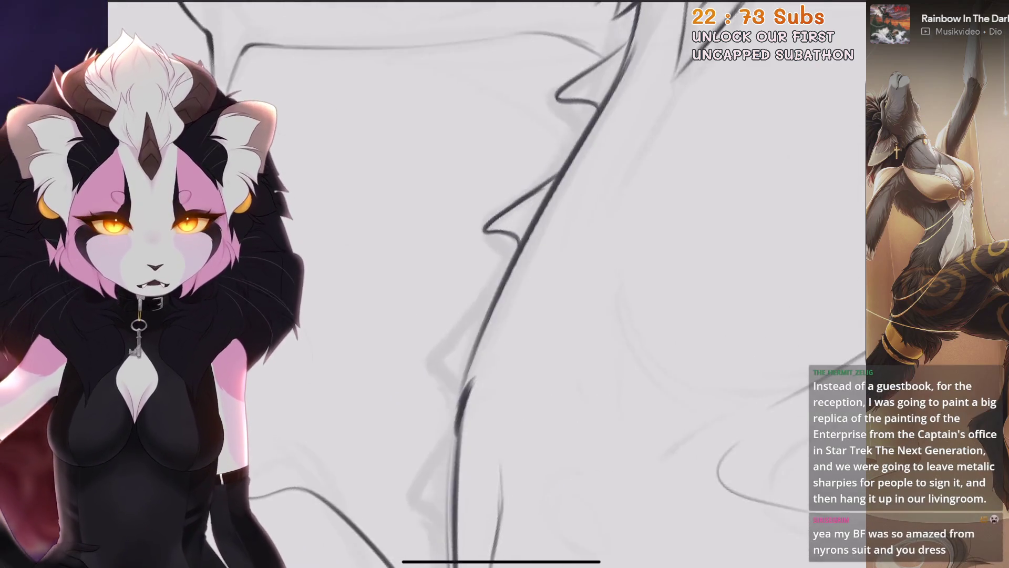
scroll(504, 284, "right", 1)
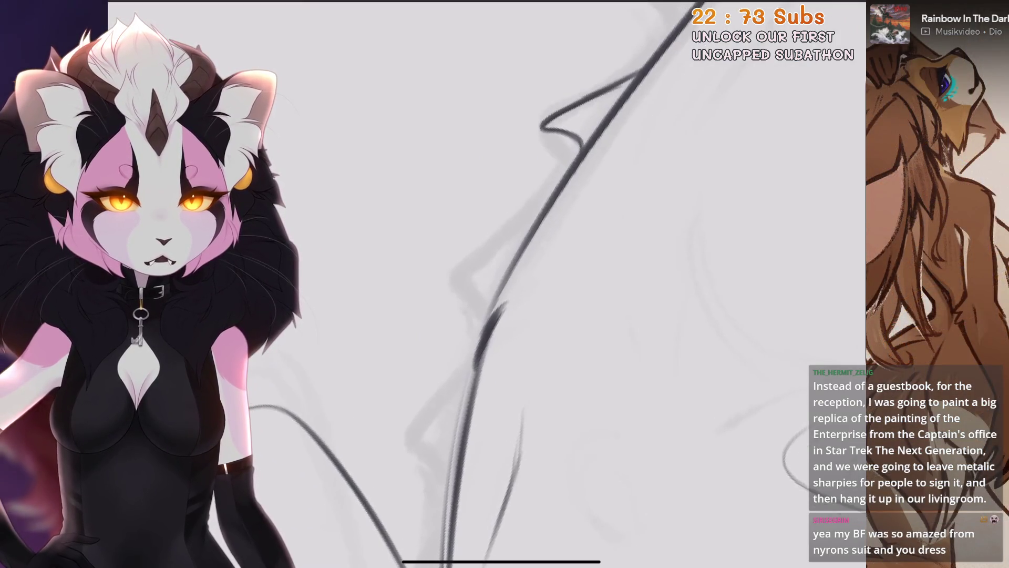
scroll(505, 284, "up", 2)
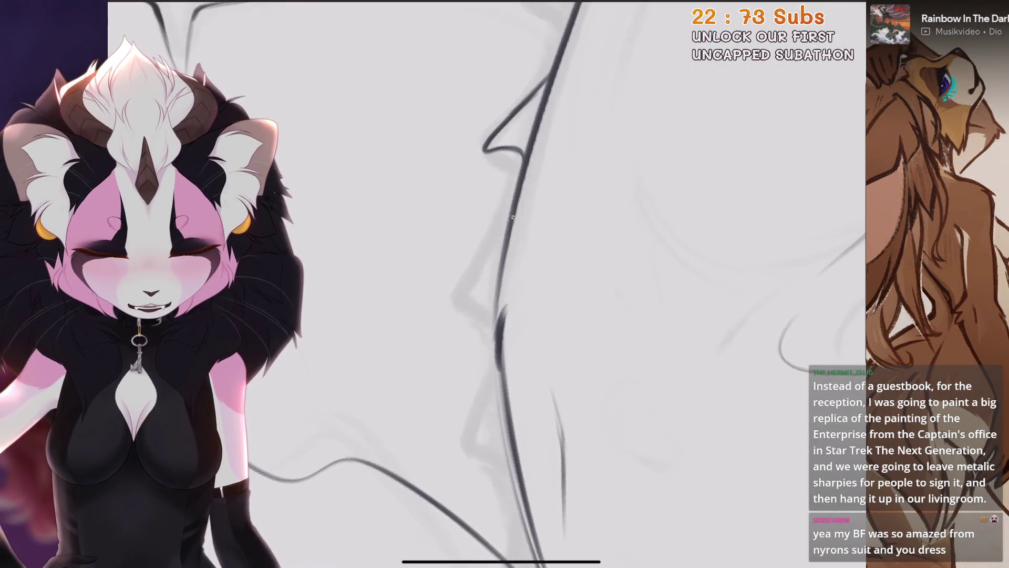
key("ctrl+z")
left_click_drag(502, 239, 455, 324)
key("ctrl+z")
mouse_move(499, 246)
left_mouse_down()
mouse_move(446, 325)
mouse_move(481, 340)
left_mouse_up()
Redraw the hooked spike stroke on the wing until it extends further right.
scroll(473, 284, "down", 5)
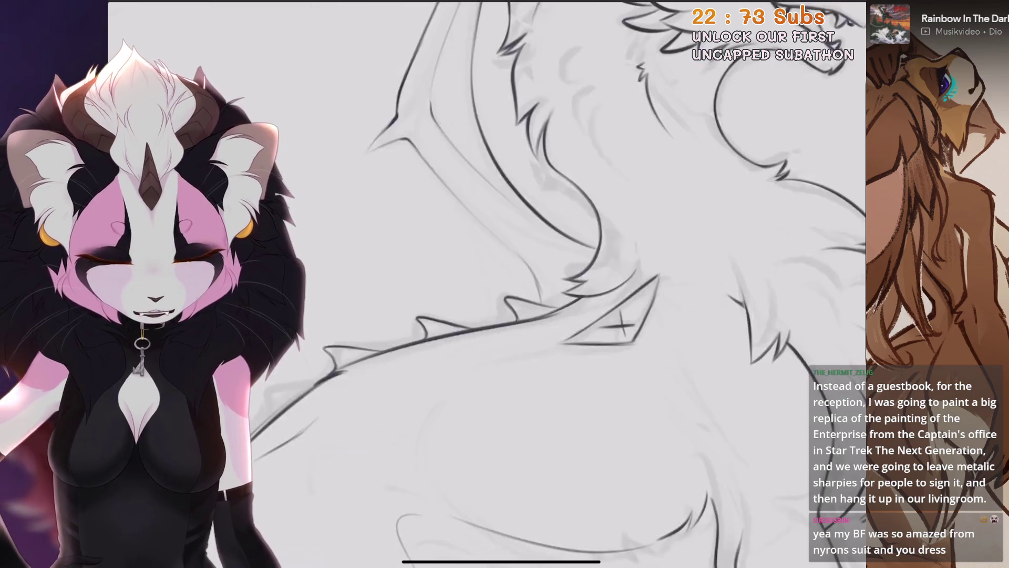
scroll(473, 284, "down", 5)
scroll(473, 284, "up", 10)
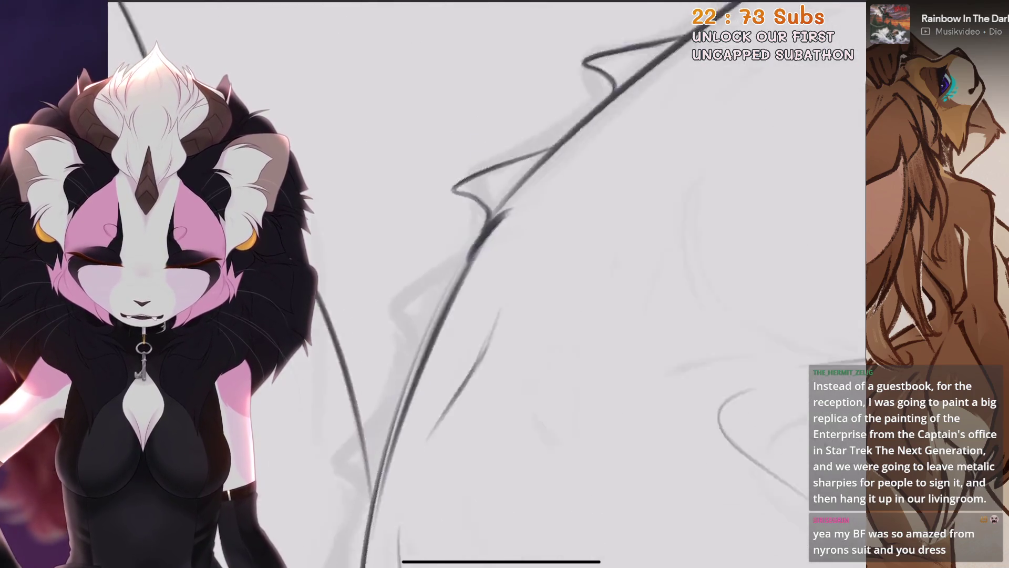
scroll(473, 284, "down", 2)
key("ctrl+z")
left_click_drag(526, 208, 446, 279)
key("ctrl+z")
left_click_drag(526, 208, 451, 286)
key("ctrl+z")
mouse_move(481, 242)
left_mouse_down()
mouse_move(444, 281)
mouse_move(484, 300)
left_mouse_up()
Redraw the lower hooked wing stroke longer, then undo the last stroke.
scroll(487, 283, "down", 5)
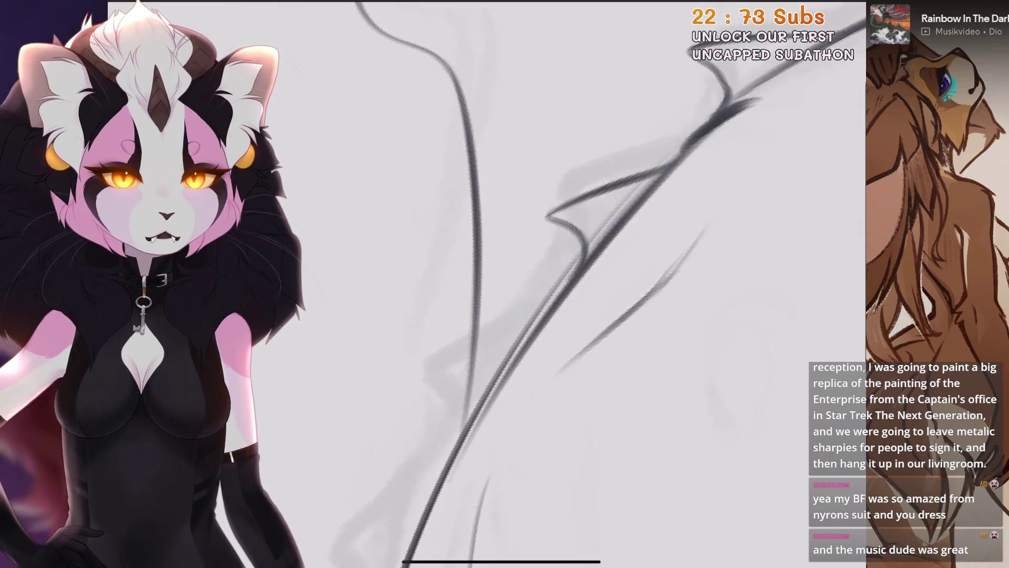
scroll(487, 284, "down", 2)
key("ctrl+z")
mouse_move(534, 255)
left_mouse_down()
mouse_move(474, 326)
mouse_move(463, 355)
left_mouse_up()
key("ctrl+z")
left_click_drag(533, 255, 499, 363)
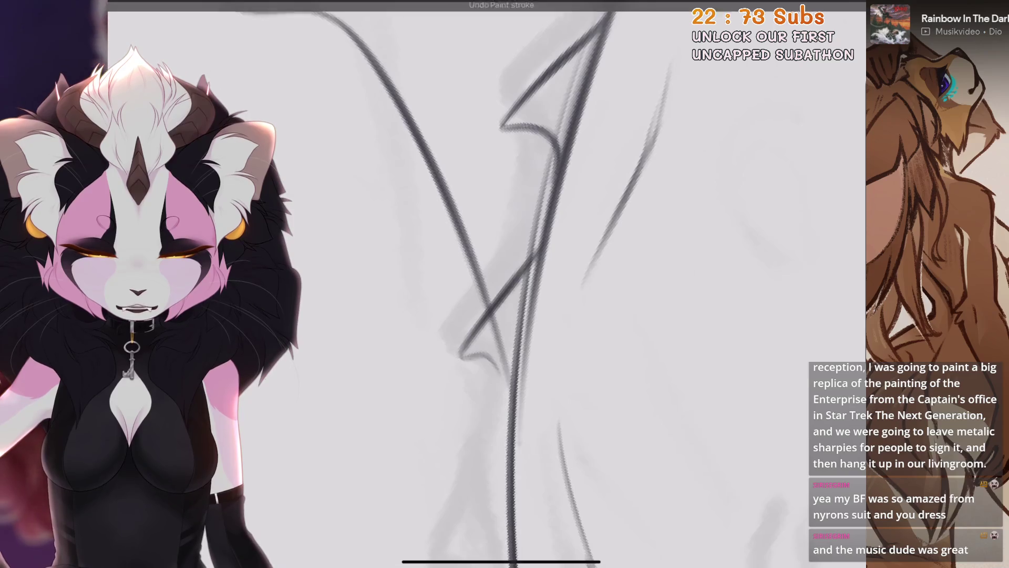
mouse_move(528, 258)
left_mouse_down()
mouse_move(457, 342)
mouse_move(499, 376)
left_mouse_up()
scroll(486, 284, "down", 1)
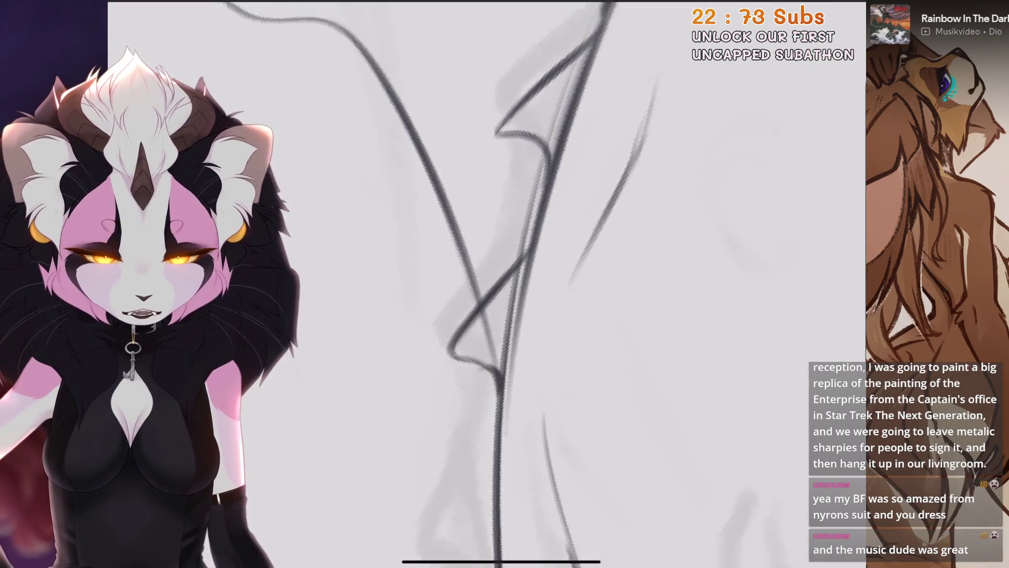
scroll(486, 284, "down", 3)
scroll(487, 284, "up", 3)
key("ctrl+z")
Replace the earlier diagonal stroke with a new hooked stroke higher on the wing.
scroll(486, 283, "down", 3)
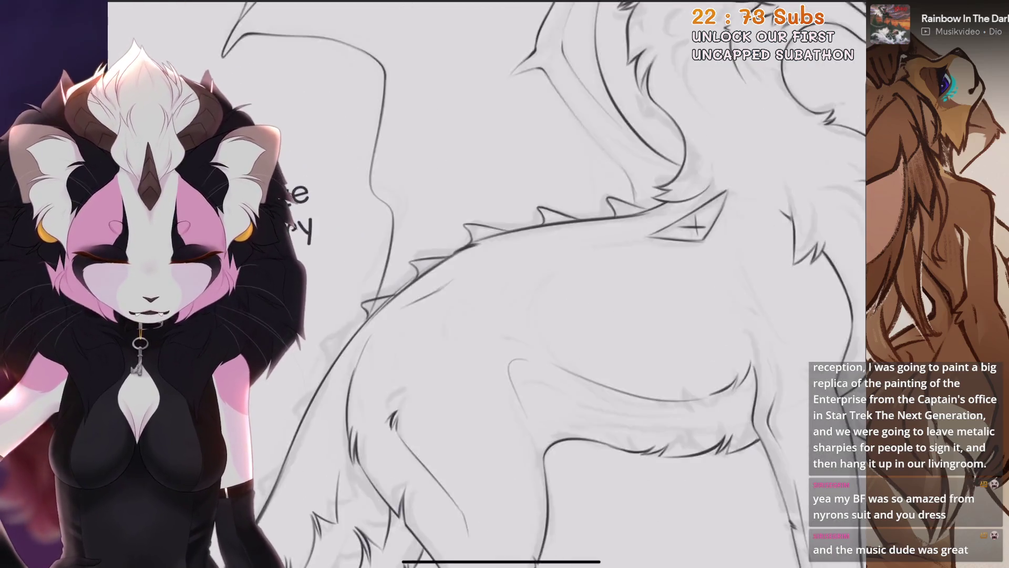
scroll(486, 284, "down", 3)
scroll(486, 284, "up", 5)
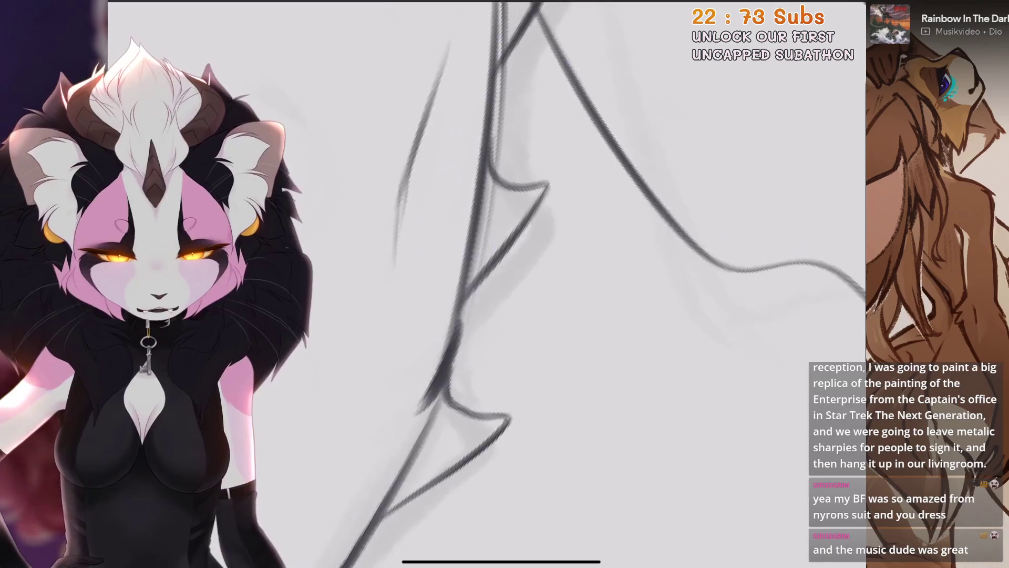
scroll(486, 284, "down", 3)
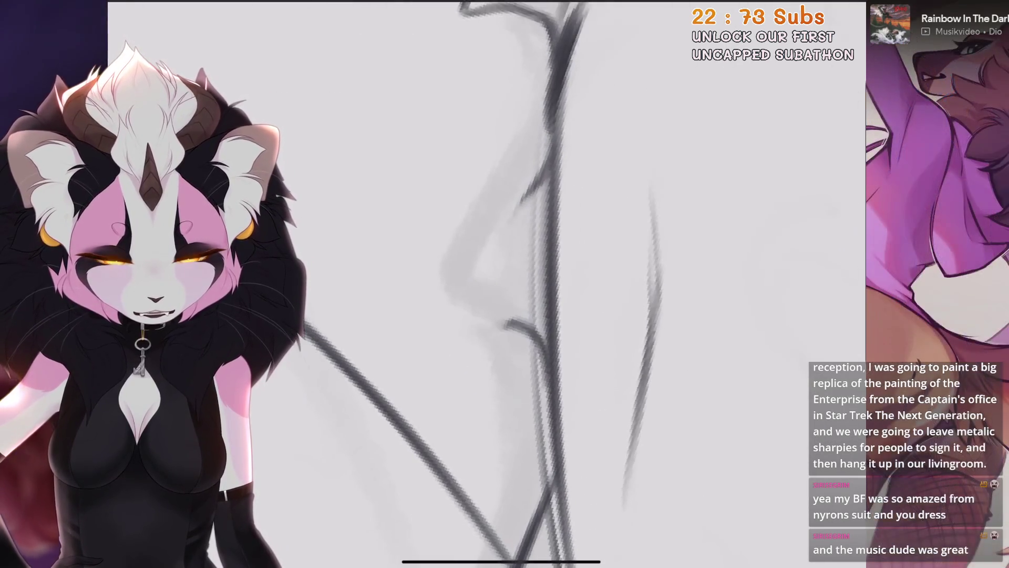
scroll(525, 281, "left", 1)
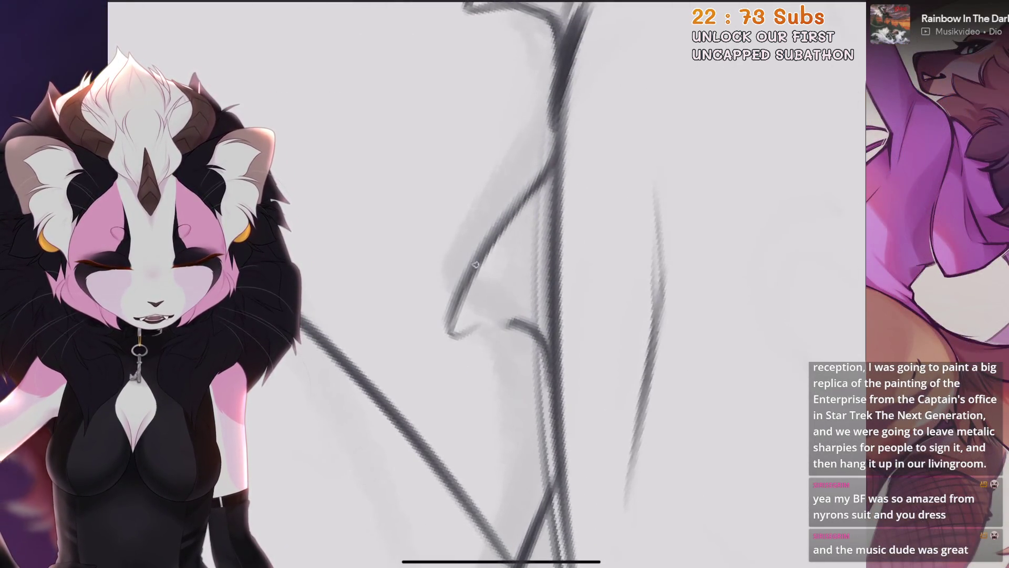
scroll(486, 284, "down", 3)
scroll(487, 284, "down", 3)
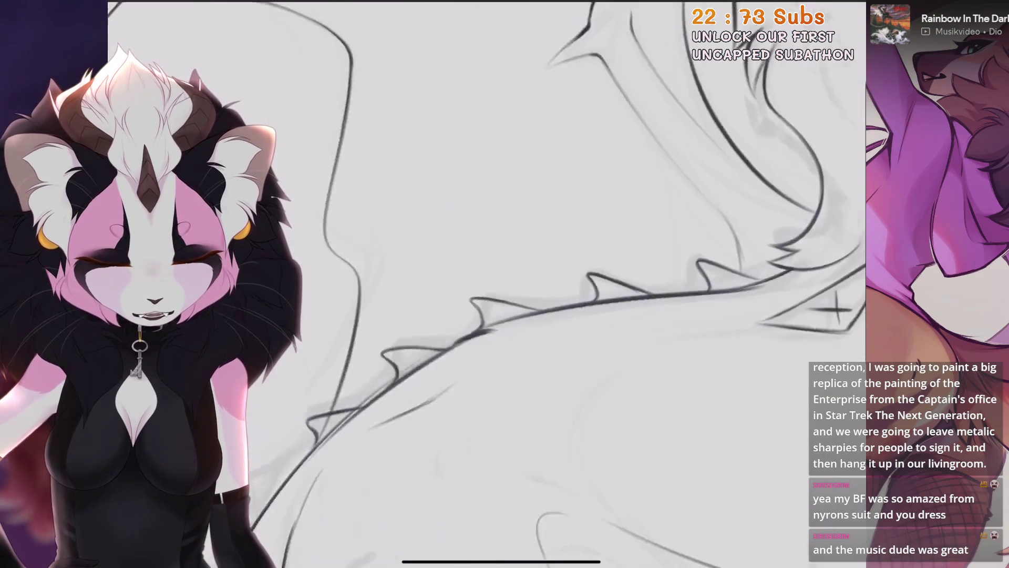
scroll(487, 284, "down", 3)
scroll(486, 284, "up", 3)
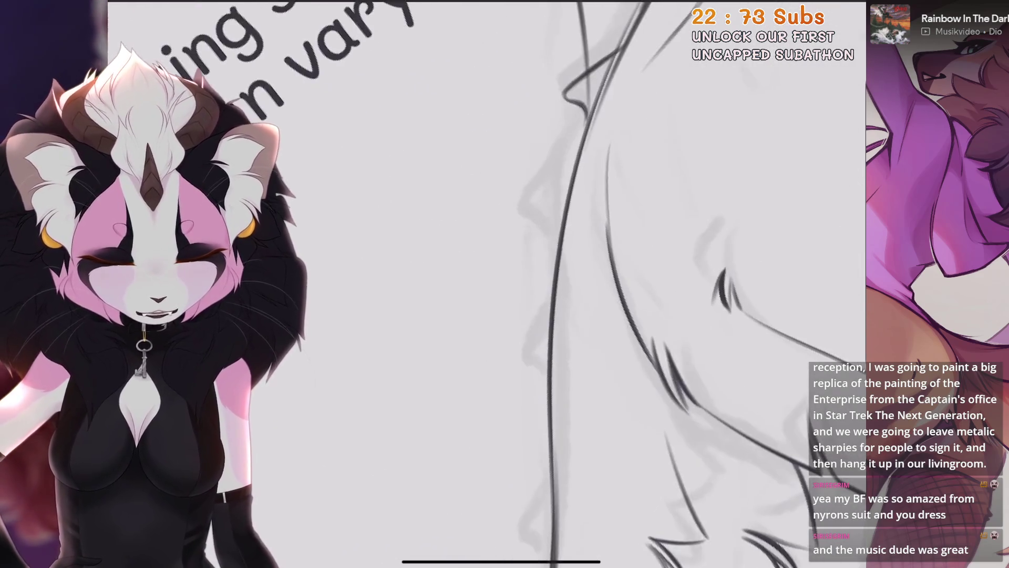
key("ctrl+z")
mouse_move(566, 190)
left_mouse_down()
mouse_move(529, 243)
mouse_move(556, 248)
left_mouse_up()
Remove stray fur strokes and ink over the faint neck fur sketch line.
scroll(486, 283, "down", 3)
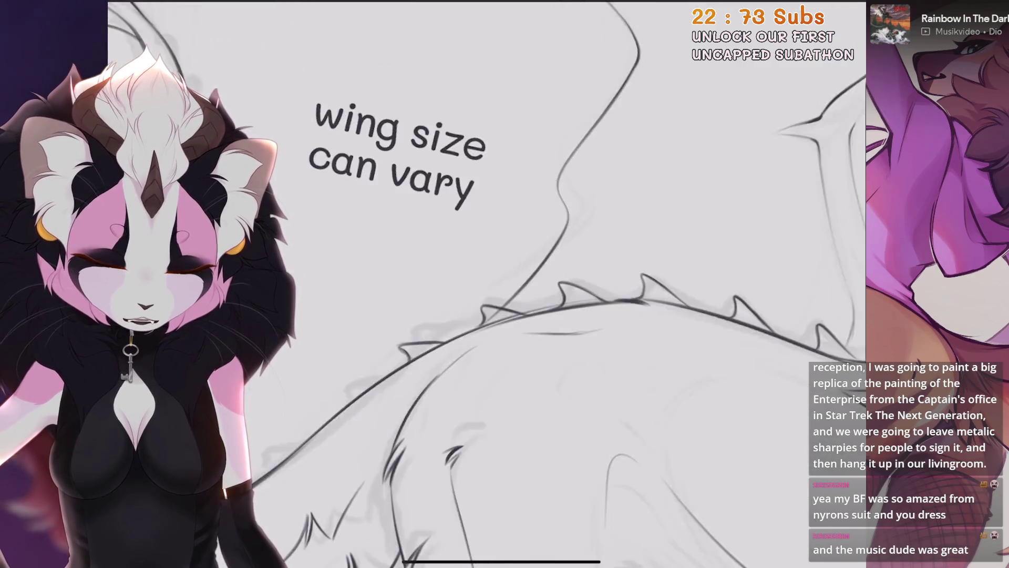
scroll(486, 284, "up", 3)
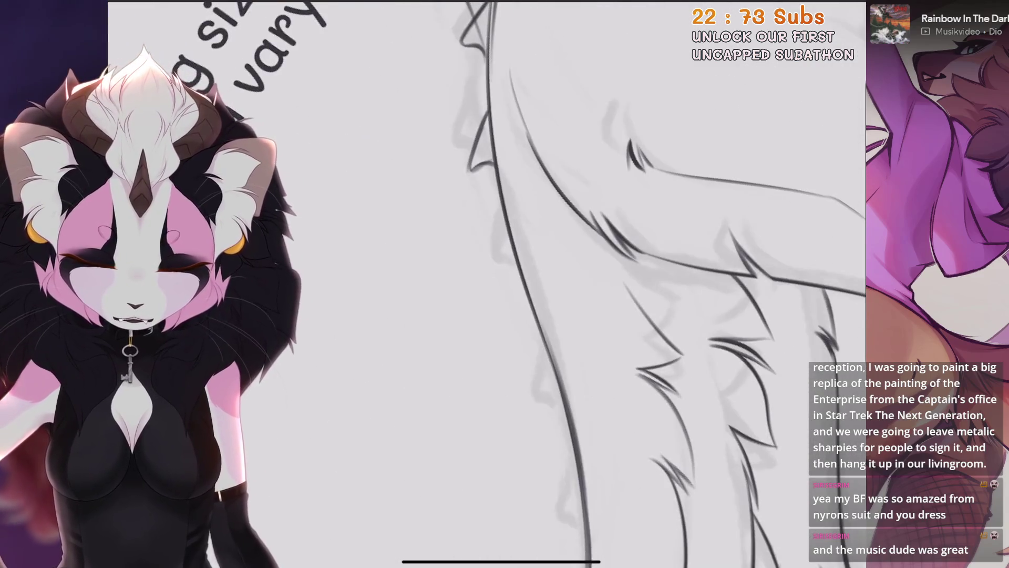
key("ctrl+z")
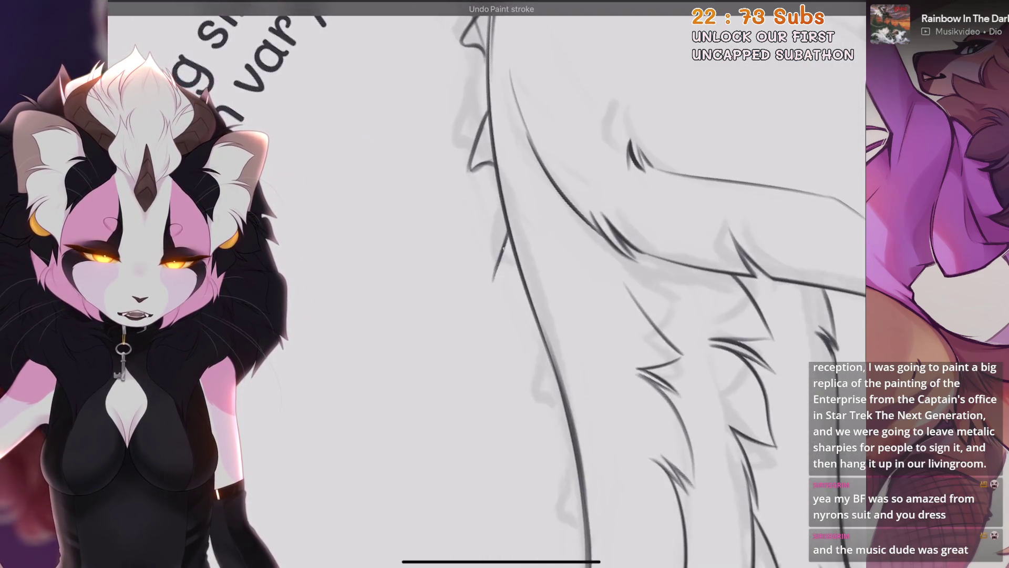
scroll(487, 284, "down", 5)
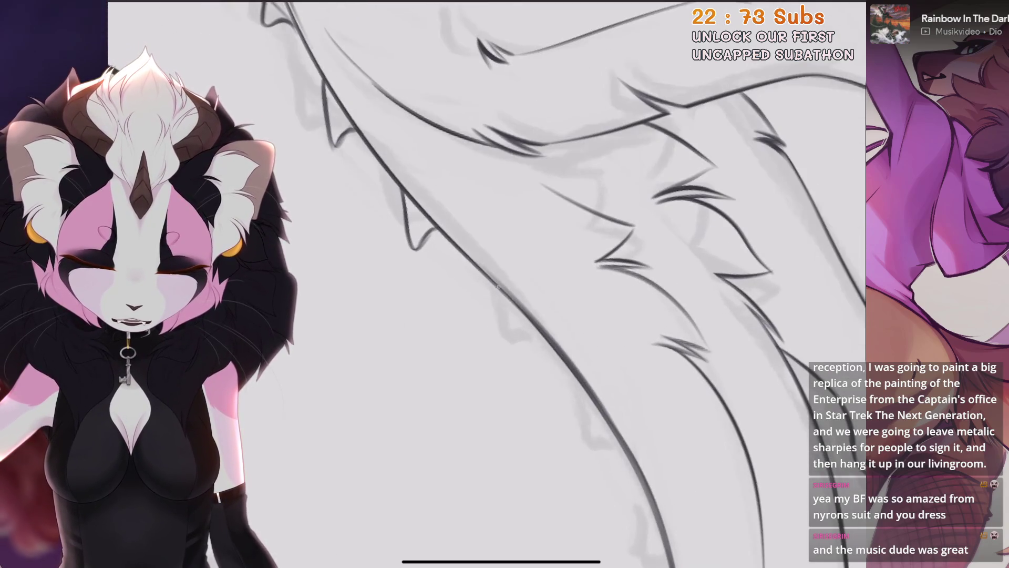
key("ctrl+z")
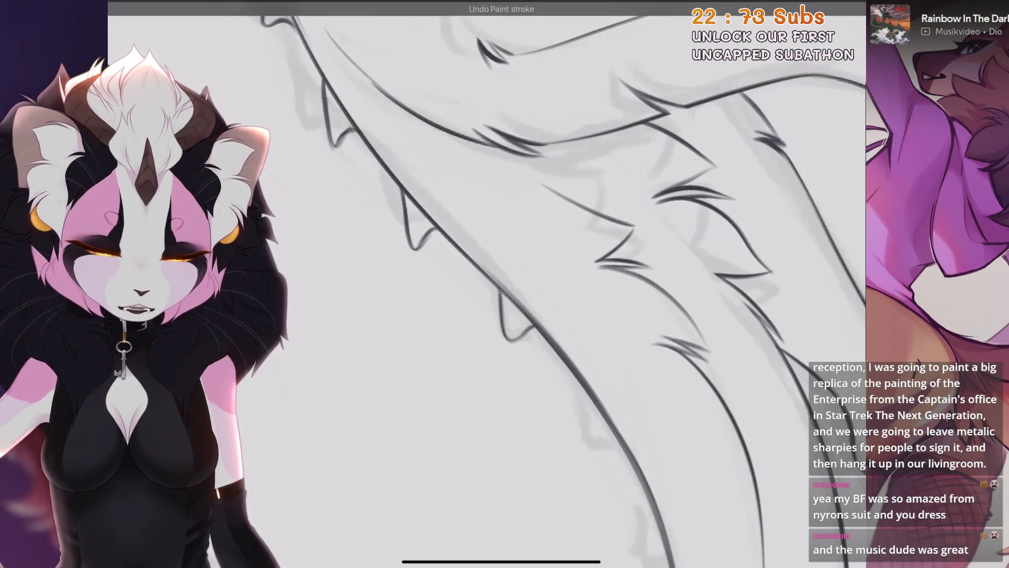
scroll(486, 283, "down", 5)
scroll(486, 284, "up", 5)
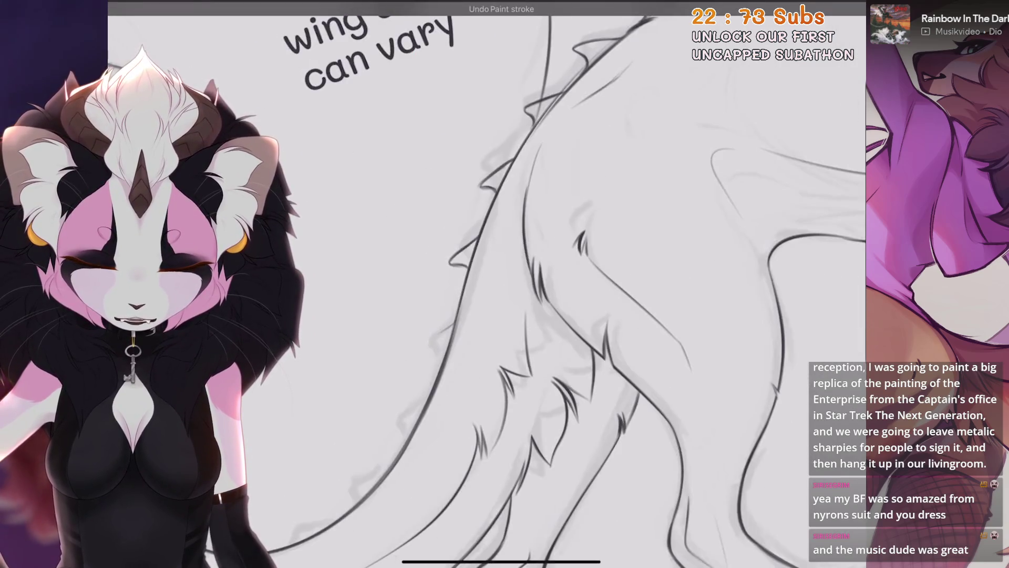
scroll(486, 284, "up", 3)
left_click_drag(511, 258, 518, 309)
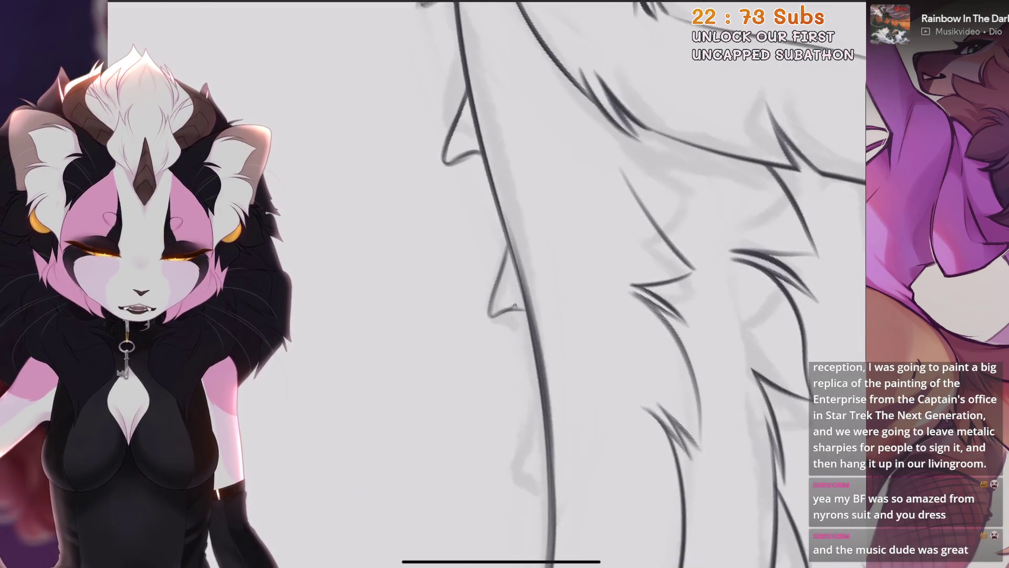
Turn the view diagonally and undo the short vertical and V-shaped fur strokes.
scroll(486, 284, "down", 5)
scroll(486, 284, "up", 5)
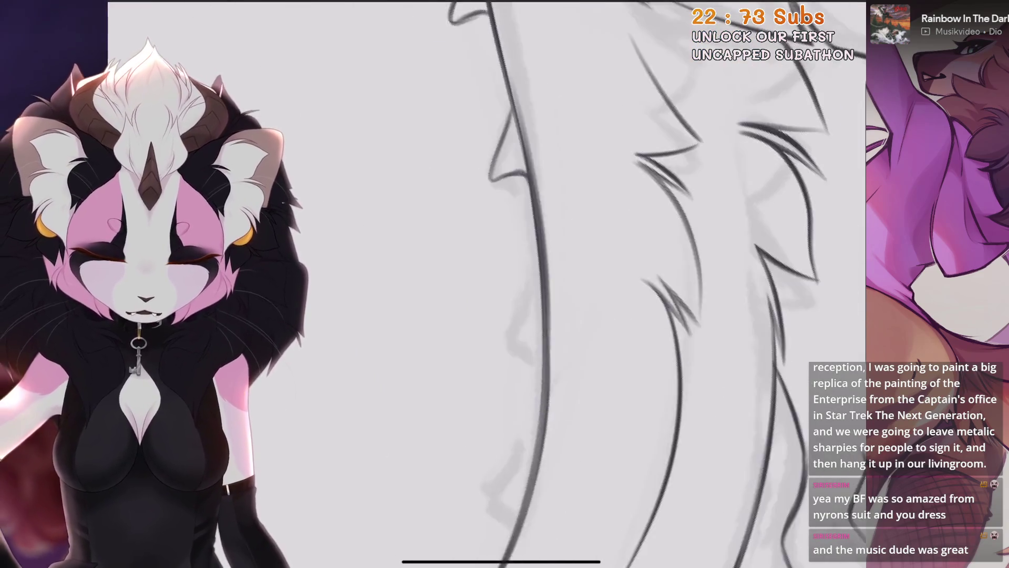
left_click_drag(486, 284, 431, 247)
key("ctrl+z")
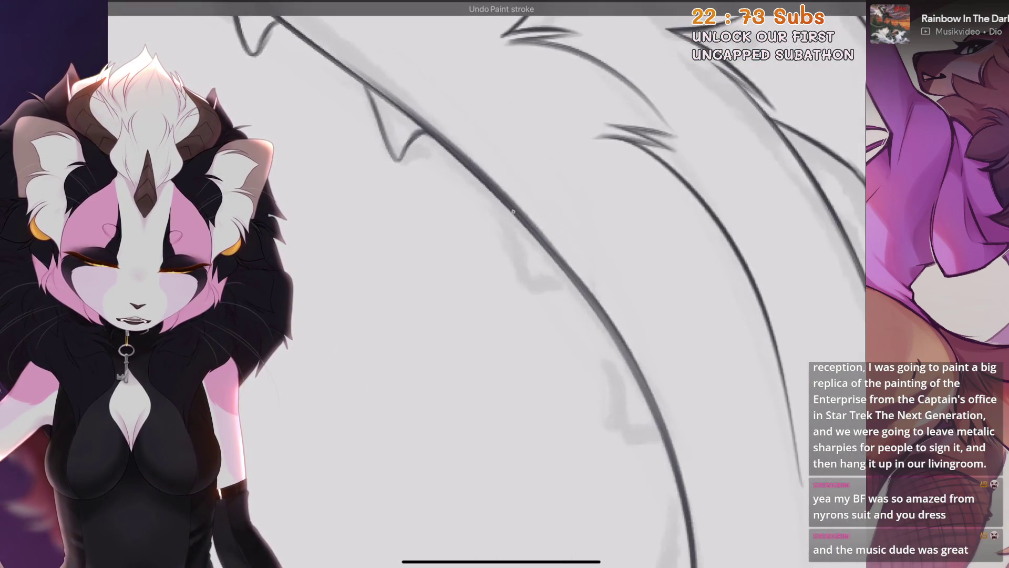
key("ctrl+z")
Draw a light fur stroke, then lasso one back spike and nudge it slightly.
mouse_move(517, 221)
left_mouse_down()
mouse_move(526, 286)
mouse_move(431, 242)
left_mouse_up()
mouse_move(657, 336)
left_mouse_down()
mouse_move(505, 210)
mouse_move(473, 237)
mouse_move(526, 274)
left_mouse_up()
key("s")
left_click_drag(431, 294, 441, 368)
key("v")
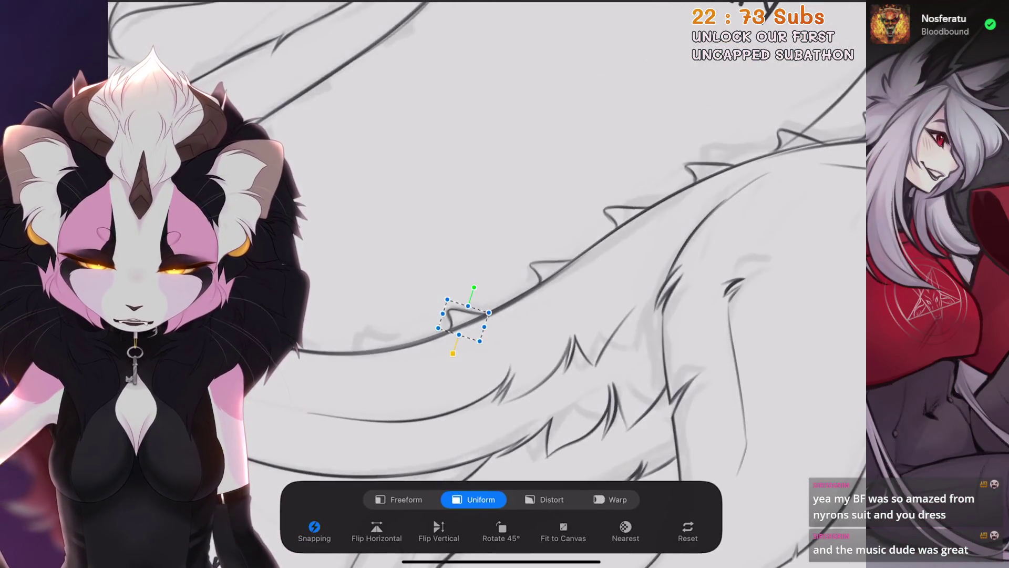
left_click_drag(465, 318, 468, 315)
left_click_drag(504, 284, 473, 237)
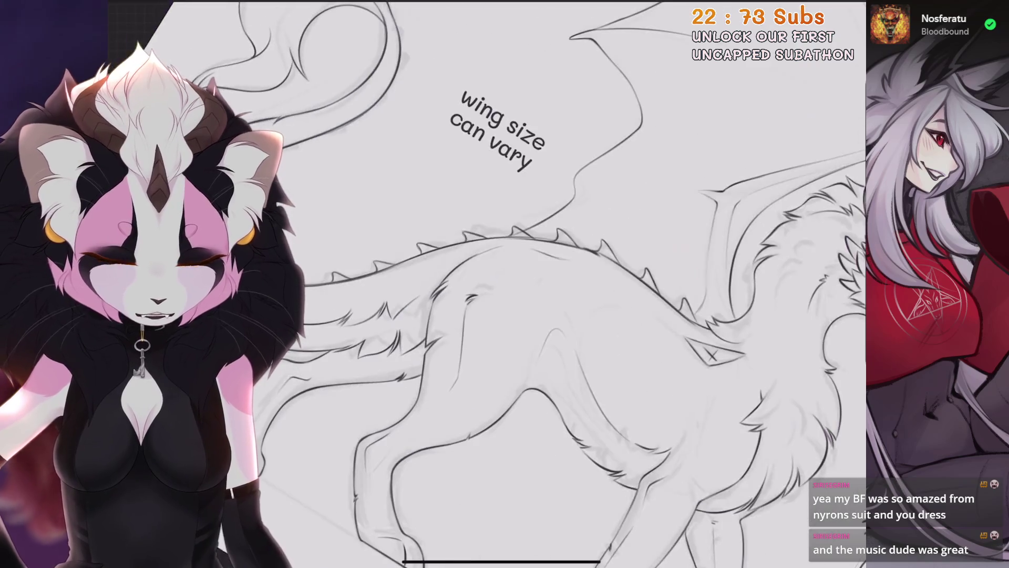
Zoom into the line work and replace the previous attempt with an angled fur stroke.
mouse_move(504, 284)
left_mouse_down()
mouse_move(526, 237)
mouse_move(499, 263)
mouse_move(473, 210)
mouse_move(539, 266)
left_mouse_up()
key("ctrl+z")
mouse_move(536, 207)
left_mouse_down()
mouse_move(539, 271)
mouse_move(504, 158)
mouse_move(507, 239)
mouse_move(544, 235)
left_mouse_up()
Clear the small trial strokes on the tail while rotating the view over it.
key("ctrl+z")
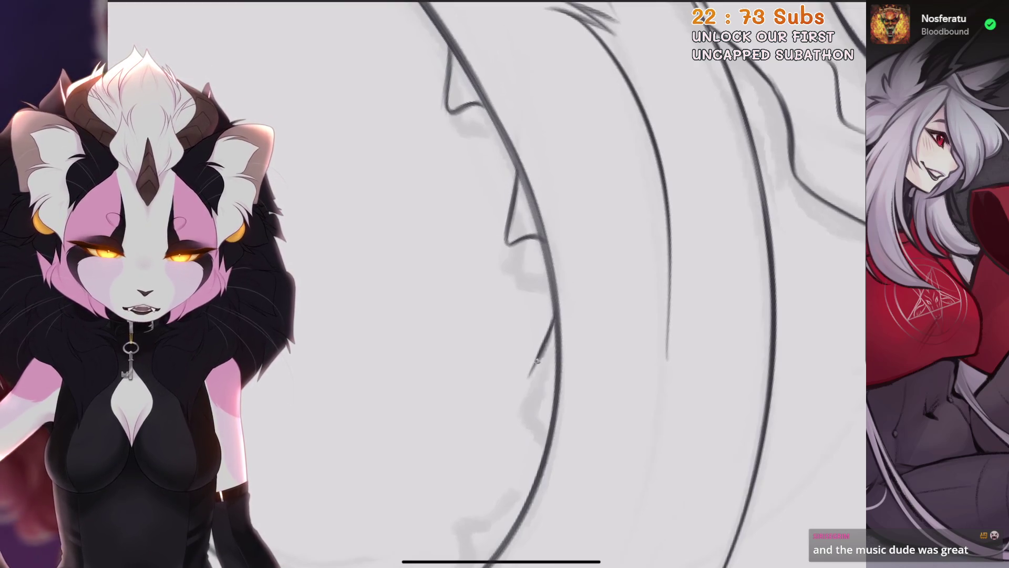
left_click_drag(505, 284, 473, 221)
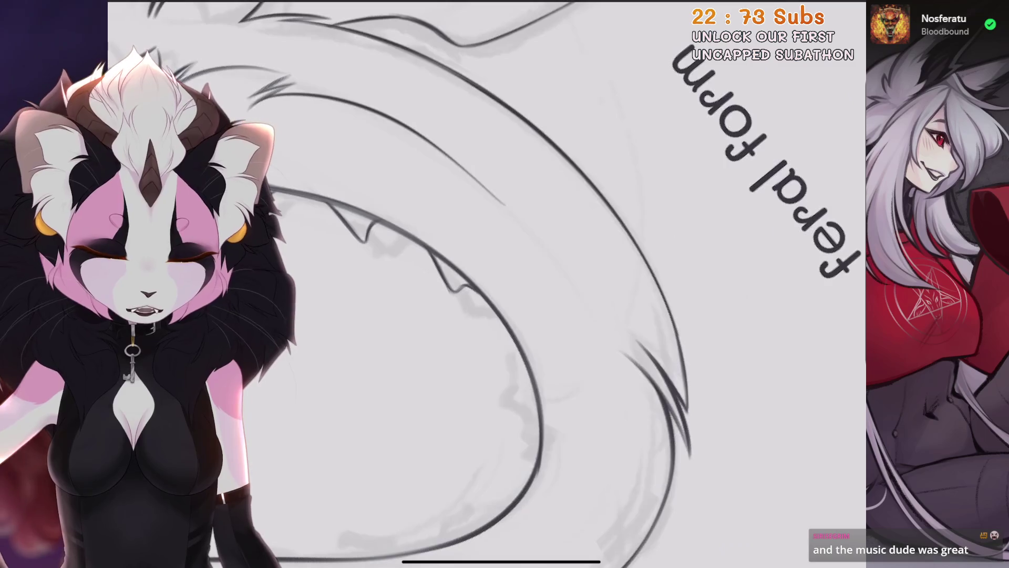
key("ctrl+z")
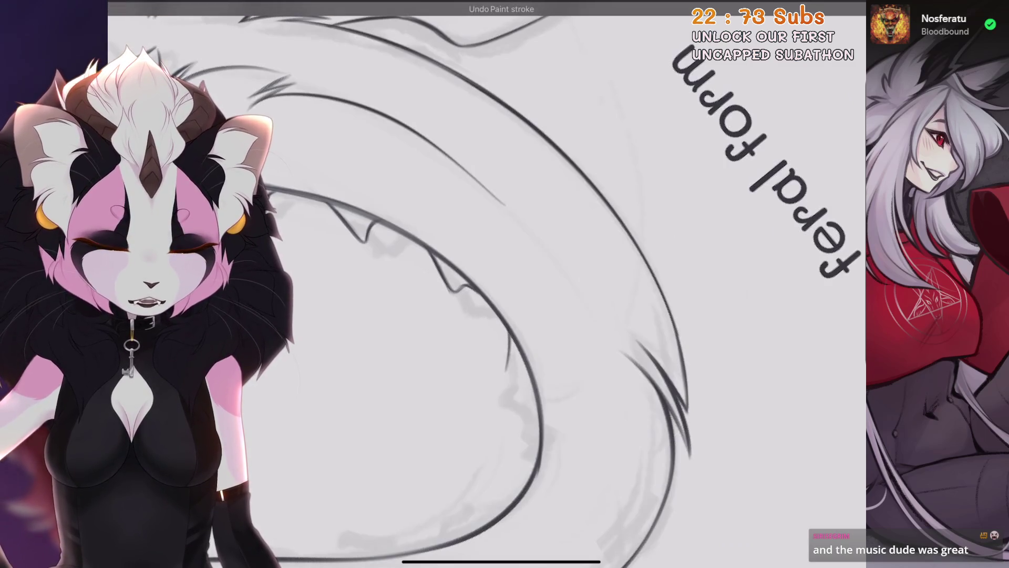
left_click_drag(507, 376, 531, 397)
mouse_move(505, 284)
left_mouse_down()
mouse_move(421, 220)
mouse_move(473, 253)
mouse_move(442, 295)
mouse_move(473, 263)
mouse_move(593, 198)
mouse_move(526, 236)
mouse_move(500, 273)
mouse_move(567, 289)
left_mouse_up()
key("ctrl+z")
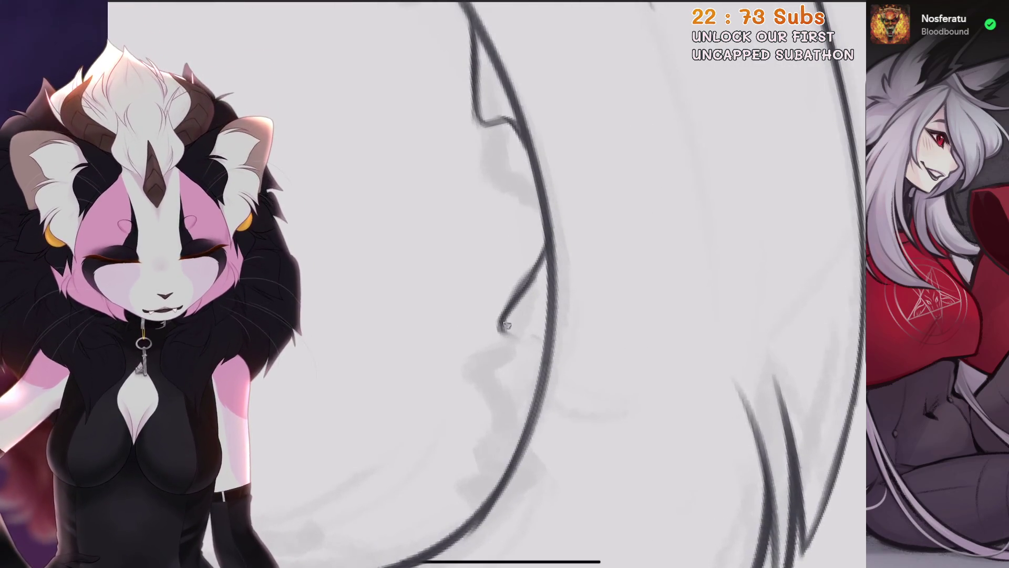
key("ctrl+z")
left_click_drag(505, 284, 526, 253)
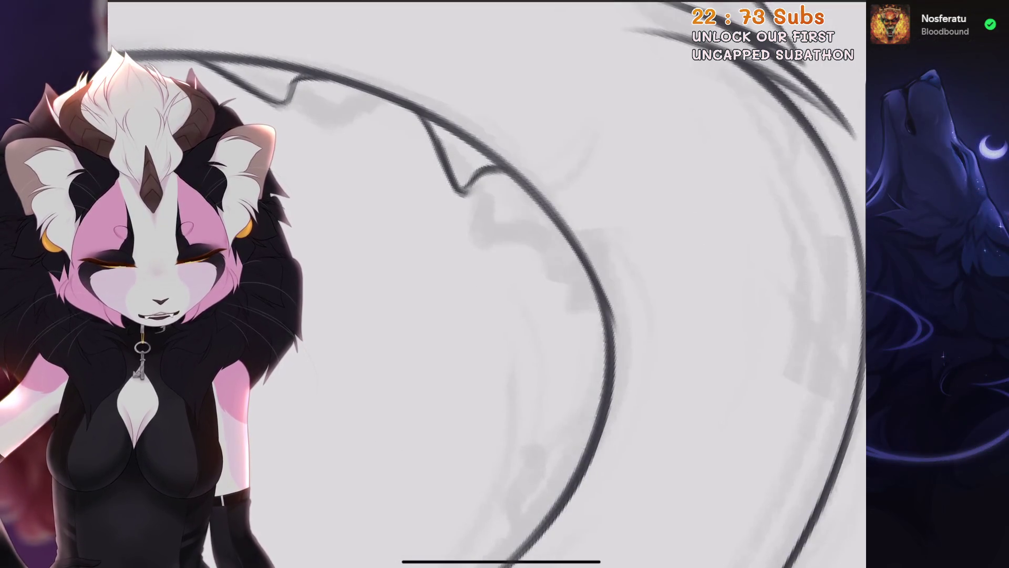
key("ctrl+z")
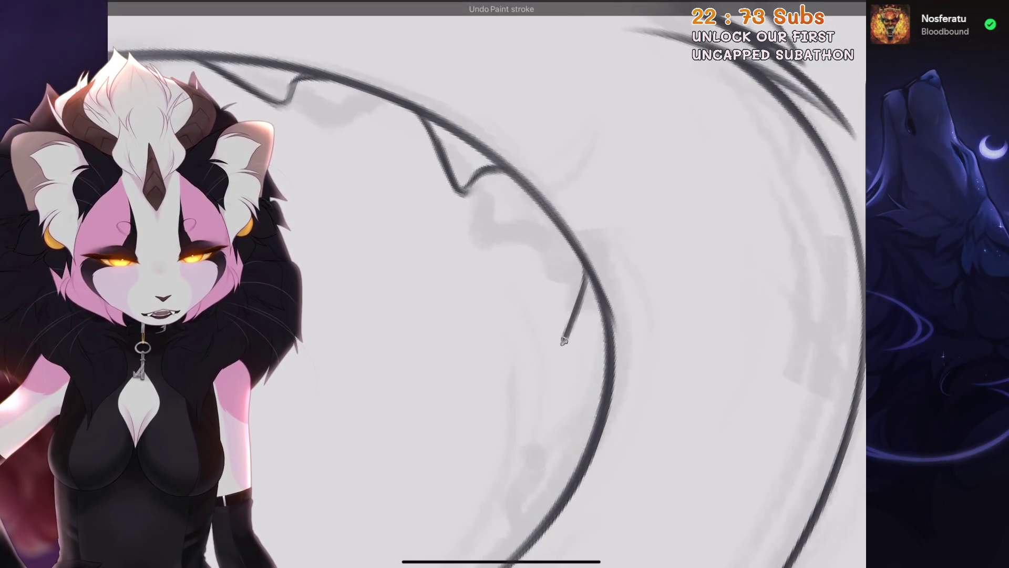
Redraw the short stroke curving down into a hook until final, then zoom out.
left_click_drag(563, 341, 592, 356)
key("ctrl+z")
left_click_drag(583, 273, 592, 363)
key("ctrl+z")
left_click_drag(584, 273, 600, 348)
key("ctrl+z")
mouse_move(584, 287)
left_mouse_down()
mouse_move(565, 347)
mouse_move(605, 368)
left_mouse_up()
scroll(526, 284, "down", 5)
scroll(526, 283, "down", 10)
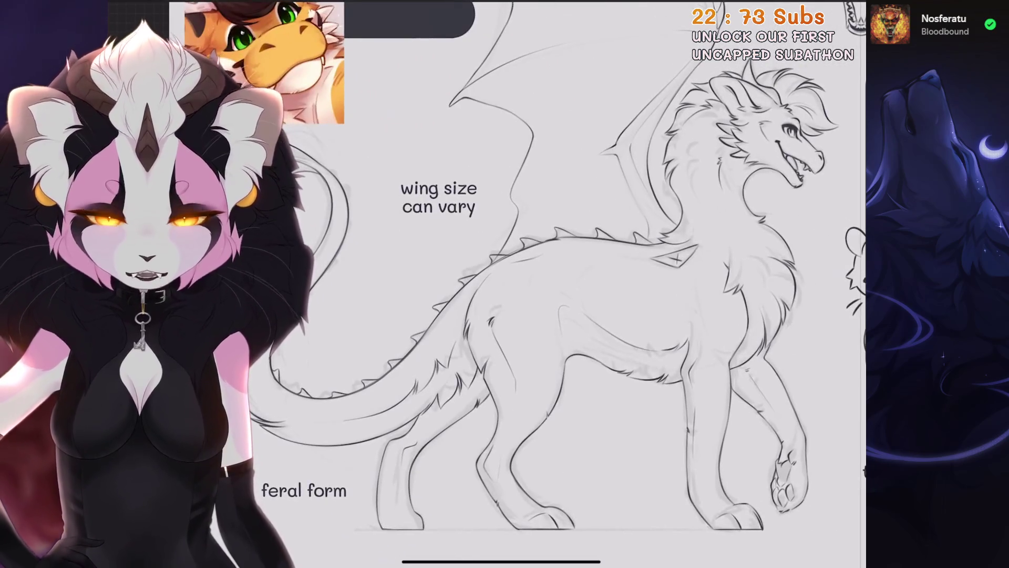
scroll(525, 284, "down", 5)
scroll(526, 284, "down", 1)
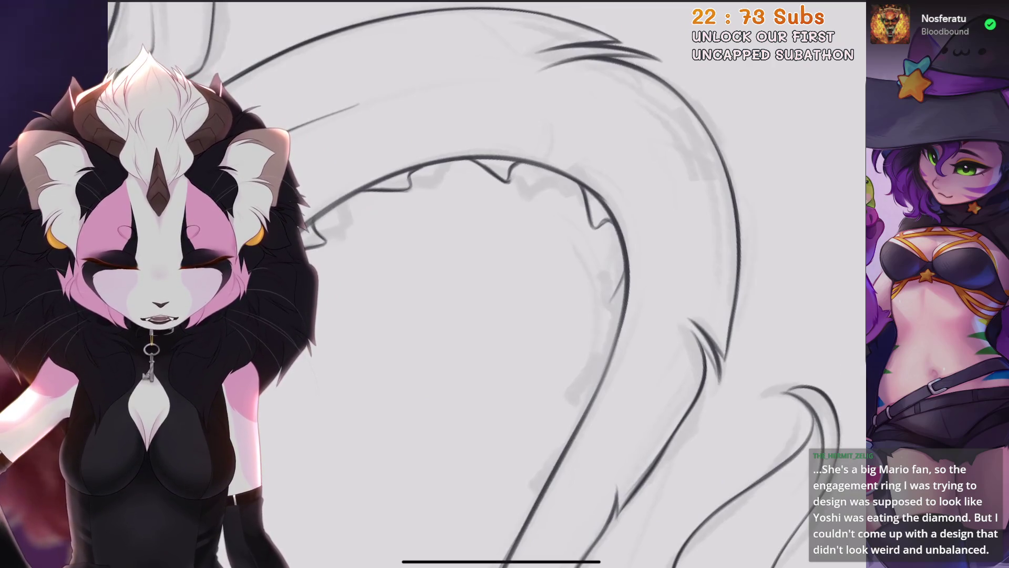
Undo faint tail strokes, restore one, and redraw the short tail stroke.
key("ctrl+z")
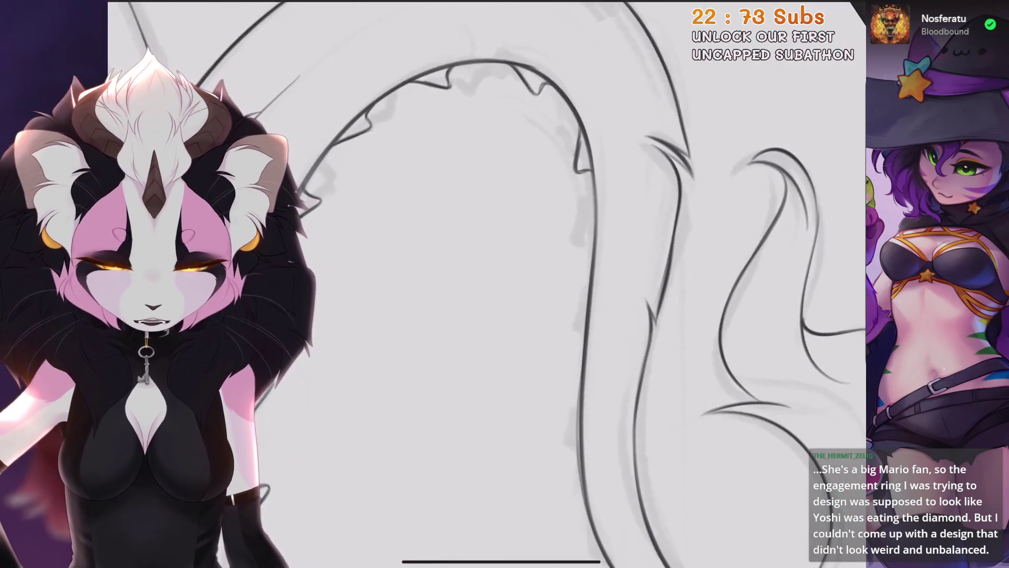
key("ctrl+z")
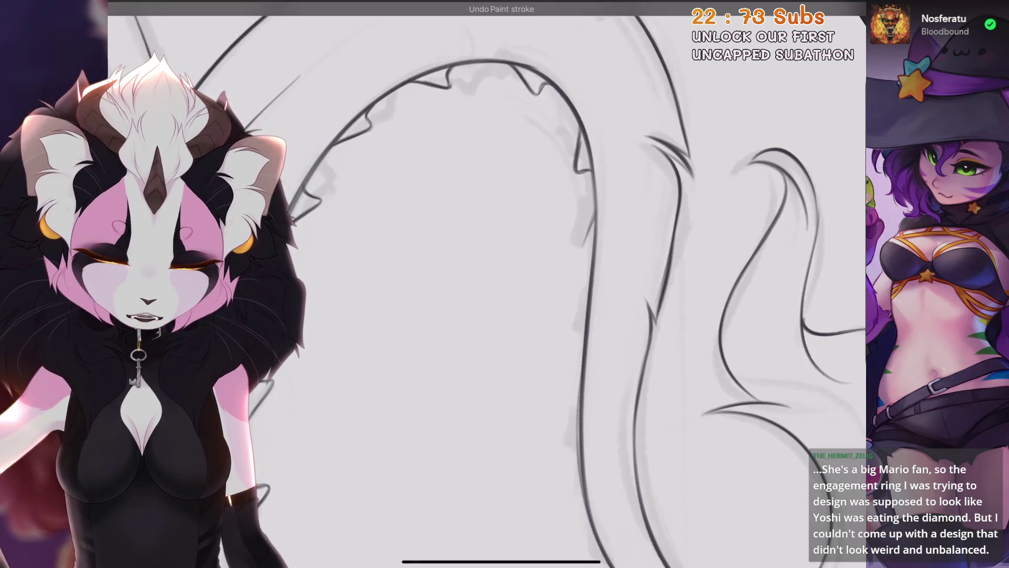
key("ctrl+z")
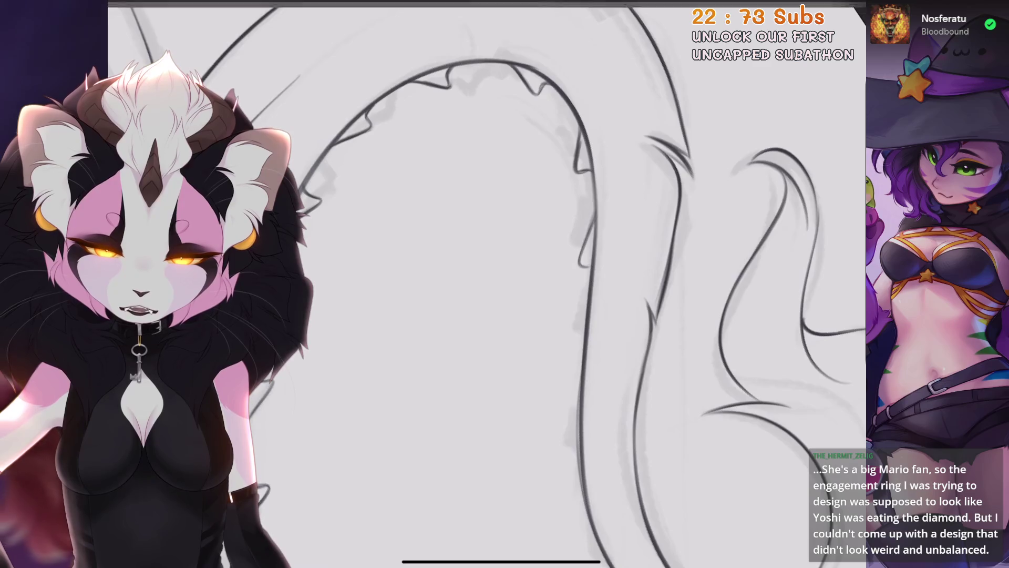
key("ctrl+shift+z")
scroll(489, 284, "down", 5)
scroll(489, 283, "up", 5)
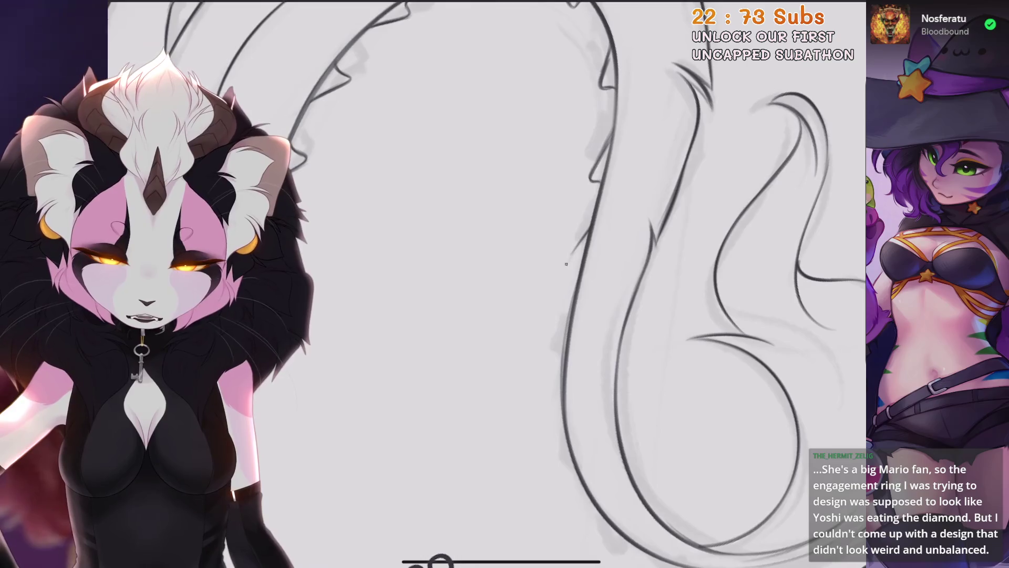
key("ctrl+z")
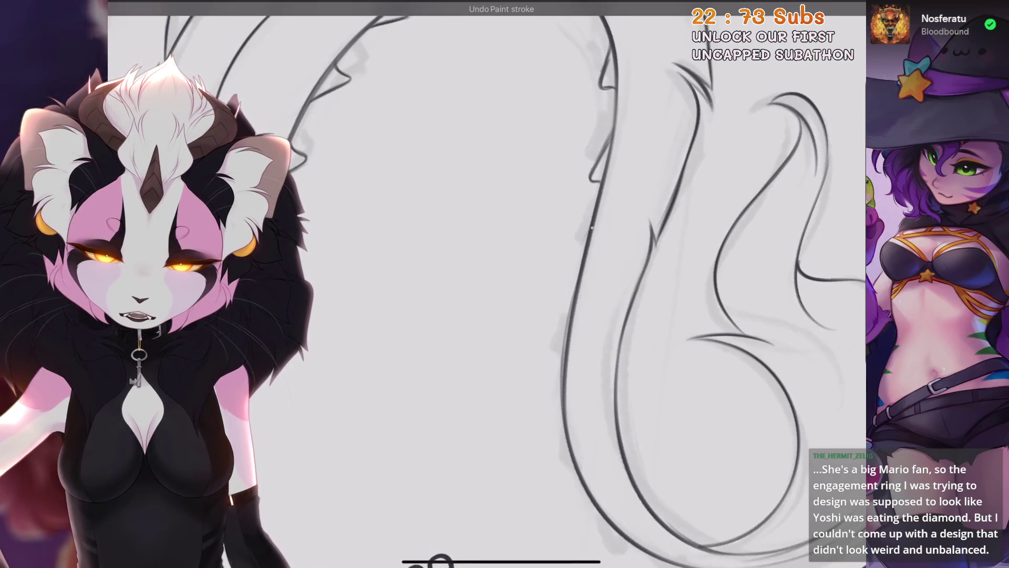
left_click_drag(587, 236, 564, 278)
Ink a tail spike closed with a base line, then lasso it to reposition and rotate.
scroll(489, 283, "down", 5)
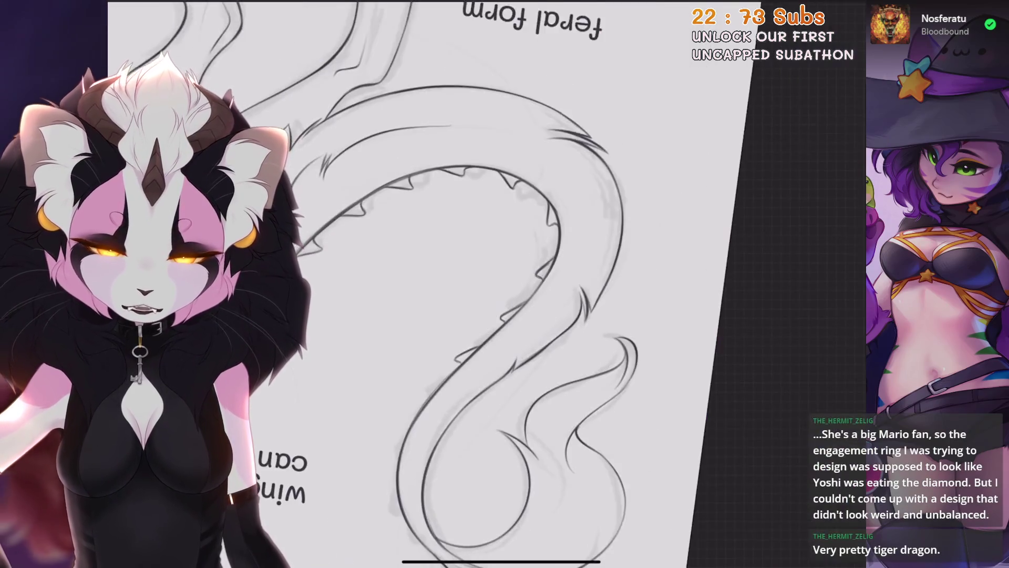
scroll(489, 284, "up", 5)
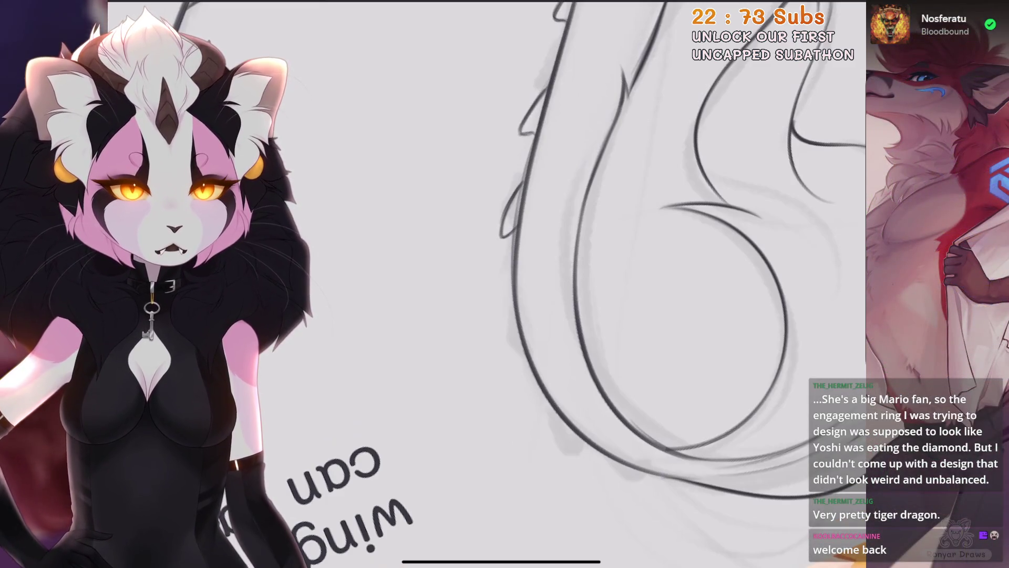
scroll(489, 284, "up", 2)
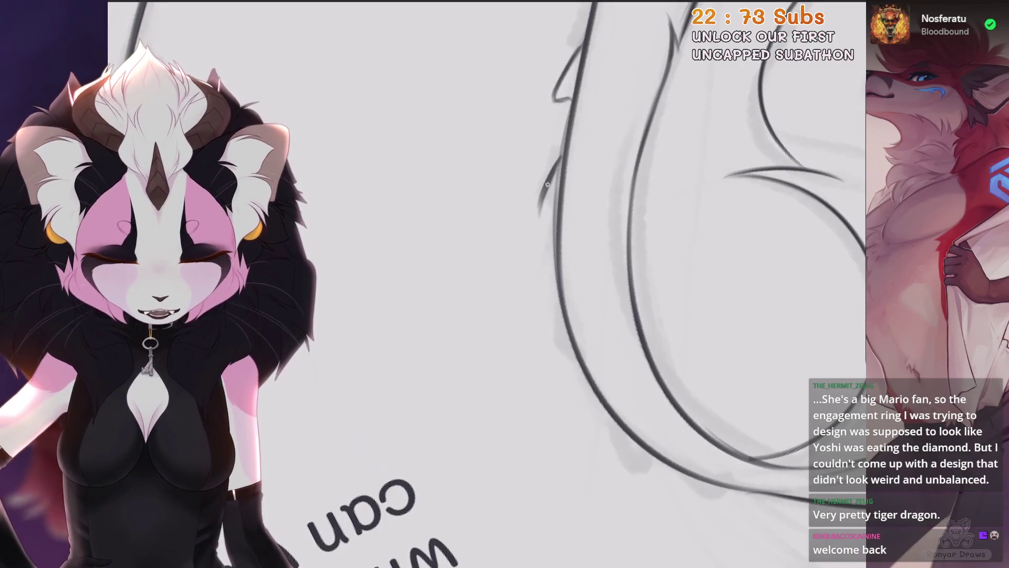
left_click_drag(535, 220, 556, 222)
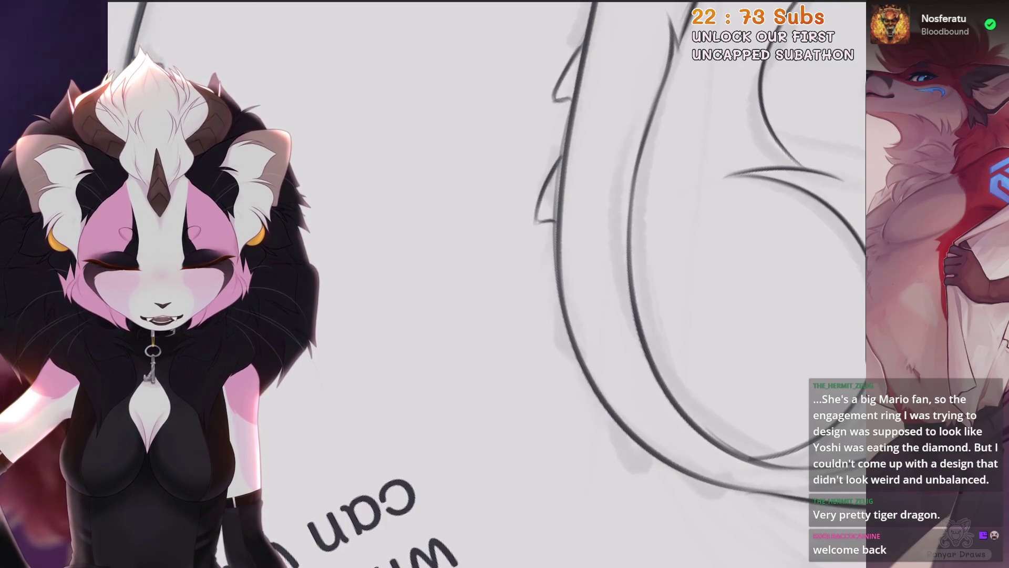
scroll(489, 283, "down", 3)
scroll(489, 284, "up", 5)
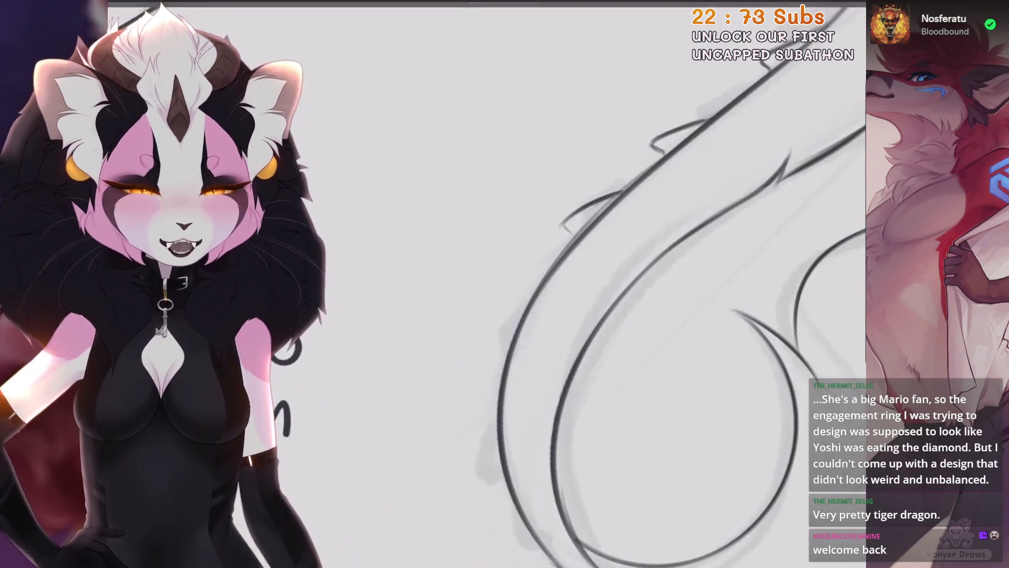
mouse_move(609, 157)
left_mouse_down()
mouse_move(577, 211)
mouse_move(573, 181)
left_mouse_up()
left_click(610, 156)
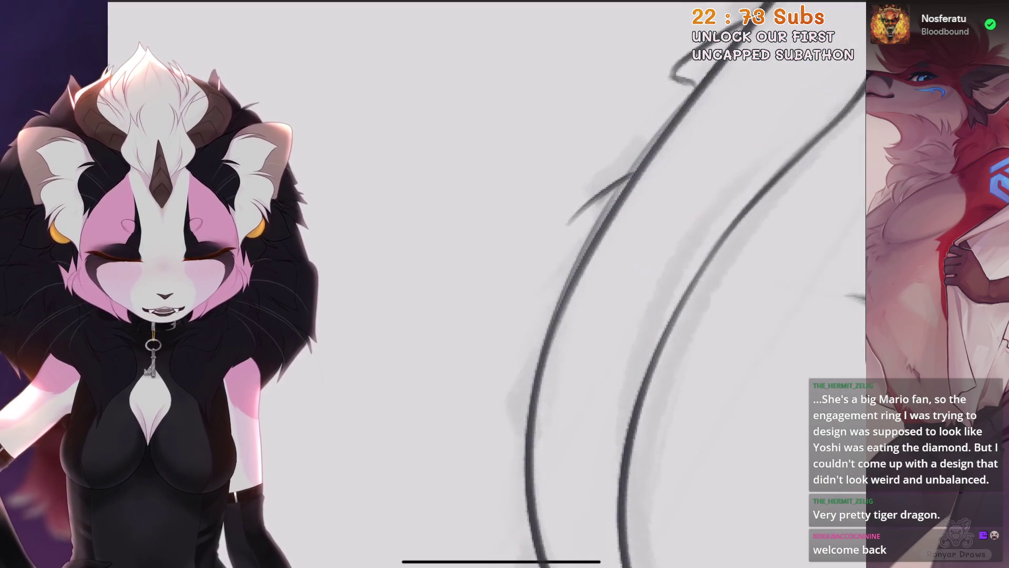
Undo the lower spike stroke and try, then discard, a thin line along the tail.
scroll(578, 284, "down", 2)
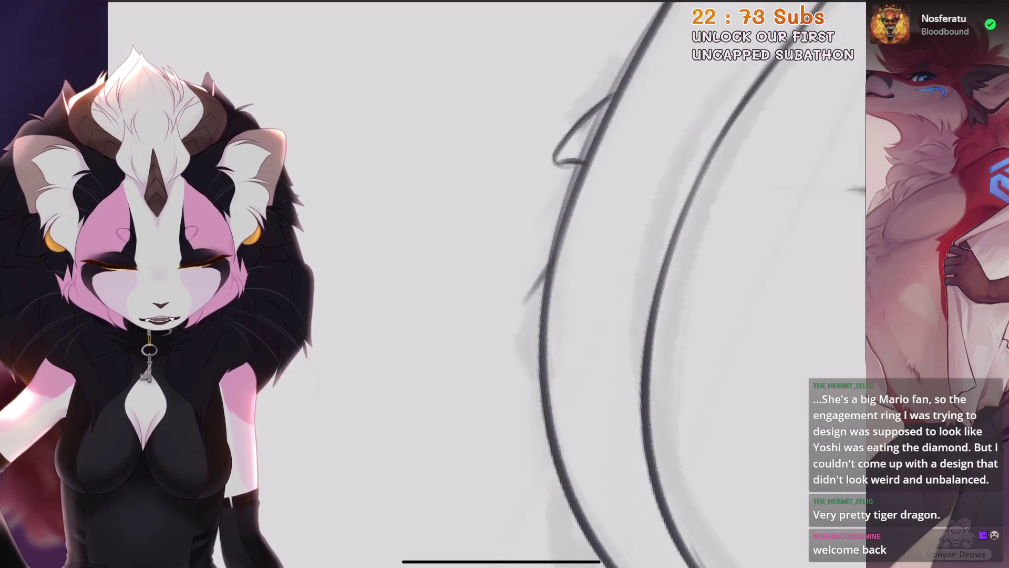
key("ctrl+z")
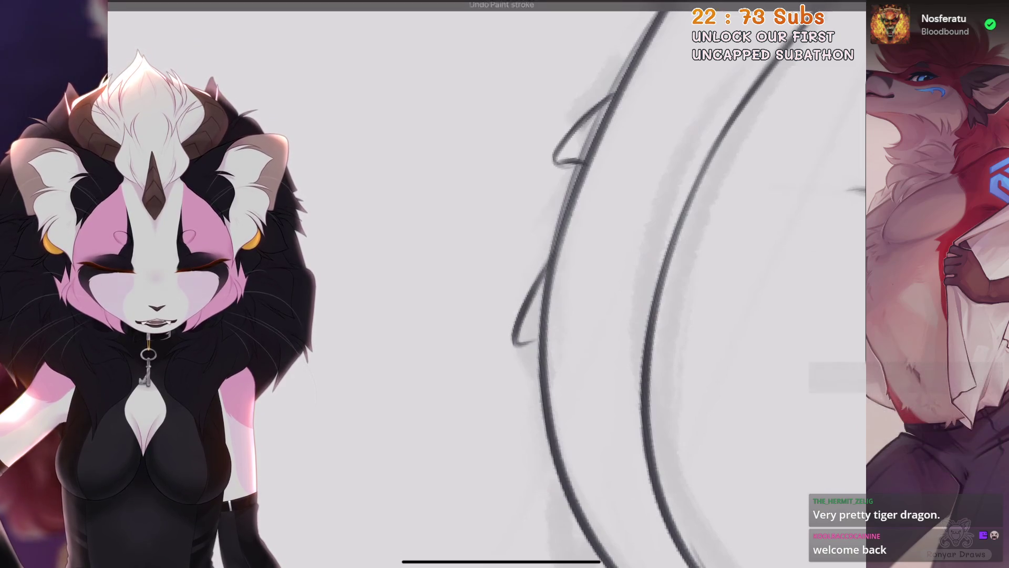
scroll(578, 284, "down", 3)
scroll(487, 284, "down", 5)
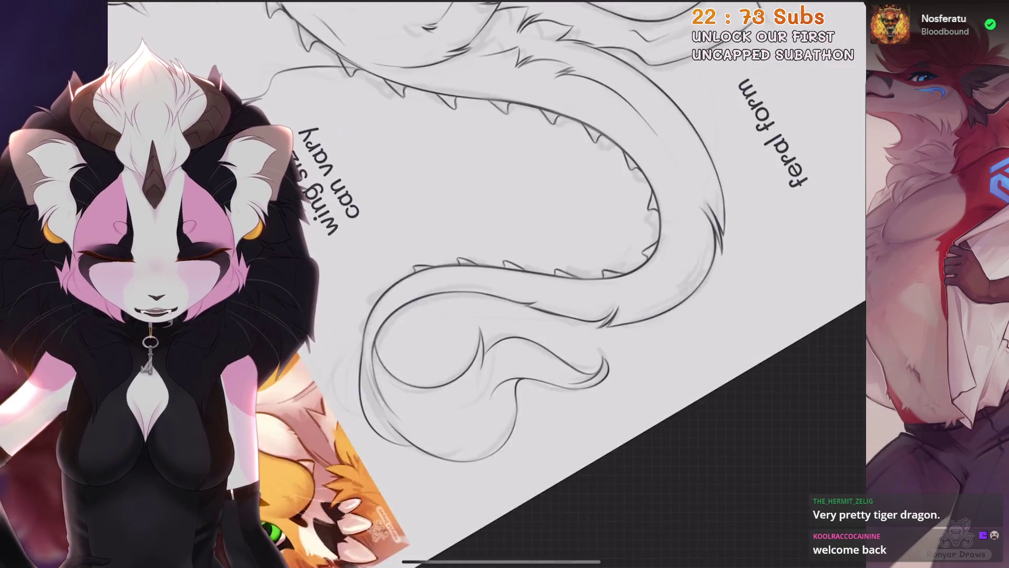
scroll(487, 283, "up", 5)
scroll(578, 284, "up", 2)
key("ctrl+z")
mouse_move(562, 266)
left_mouse_down()
mouse_move(552, 310)
mouse_move(551, 295)
left_mouse_up()
left_click_drag(558, 247, 553, 329)
key("ctrl+z")
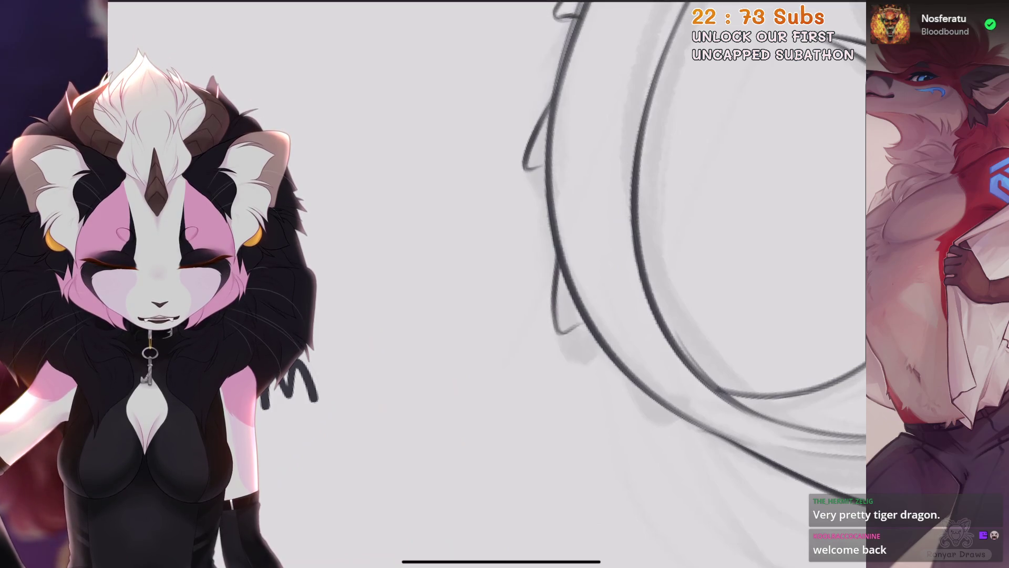
Turn the view along the tail curve toward the wing label, undoing and restoring a faint stroke.
scroll(631, 316, "down", 3)
scroll(631, 294, "down", 3)
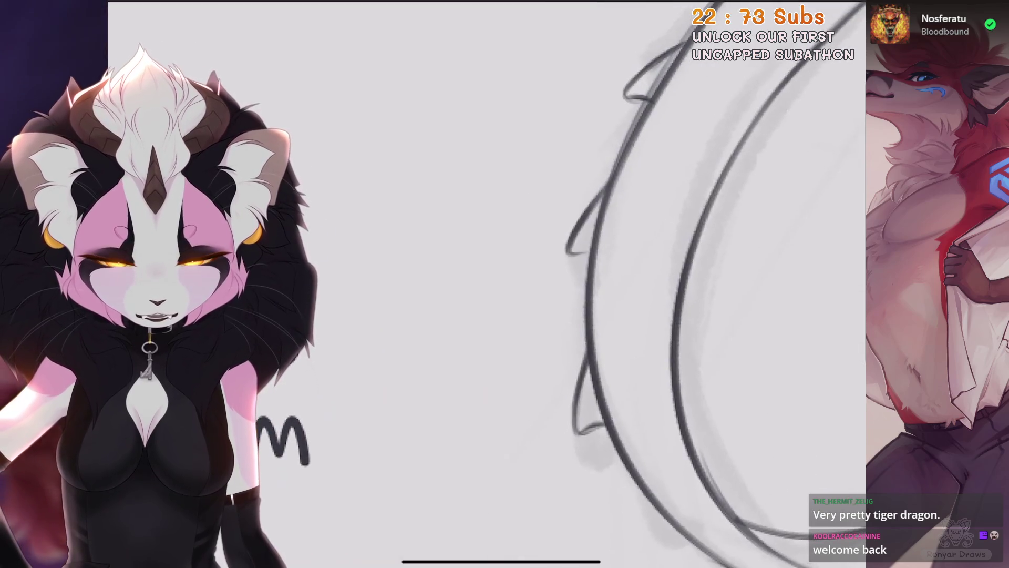
scroll(578, 284, "down", 3)
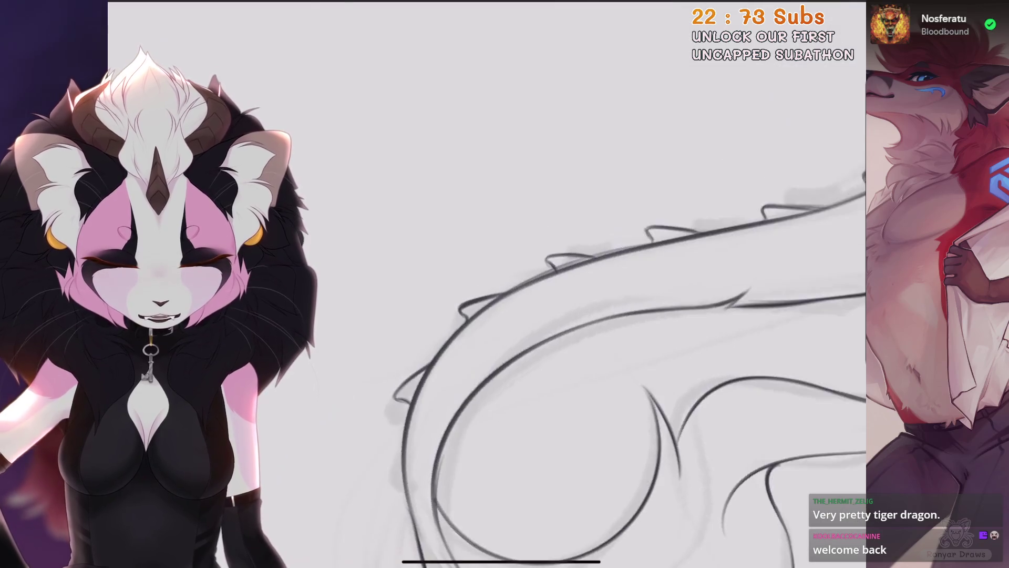
scroll(579, 283, "up", 5)
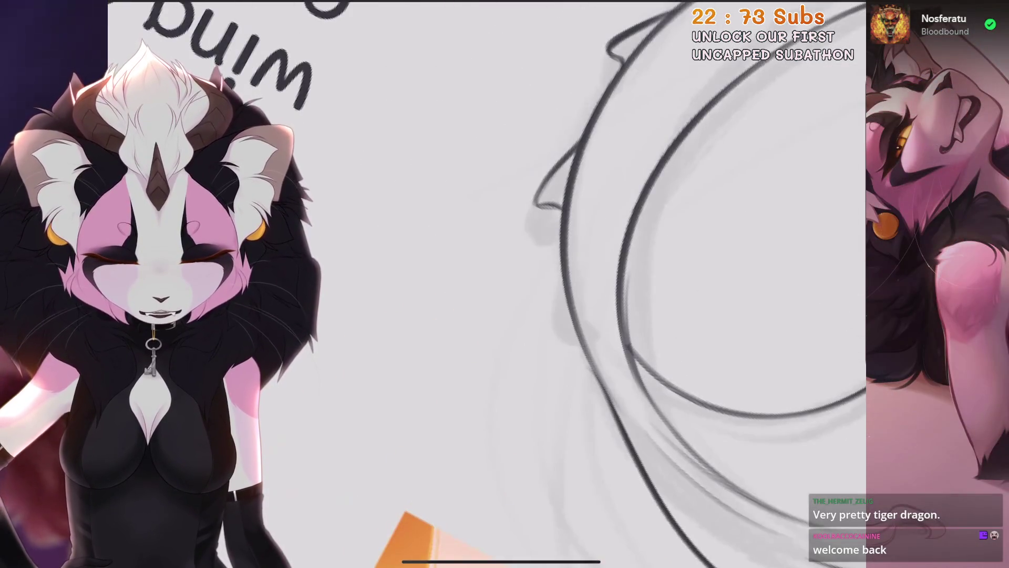
left_click_drag(407, 210, 407, 294)
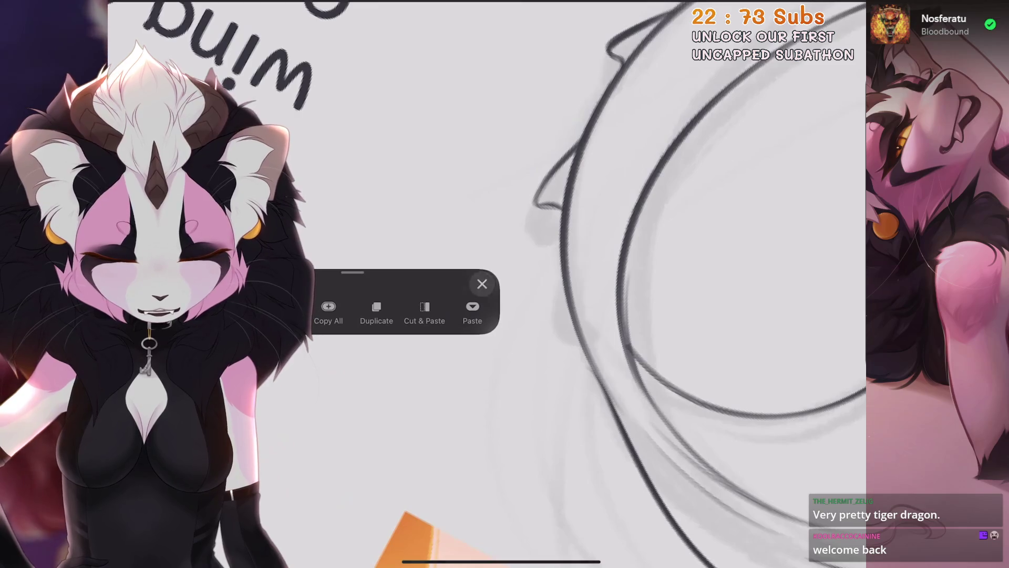
scroll(684, 284, "up", 3)
left_click_drag(589, 284, 657, 284)
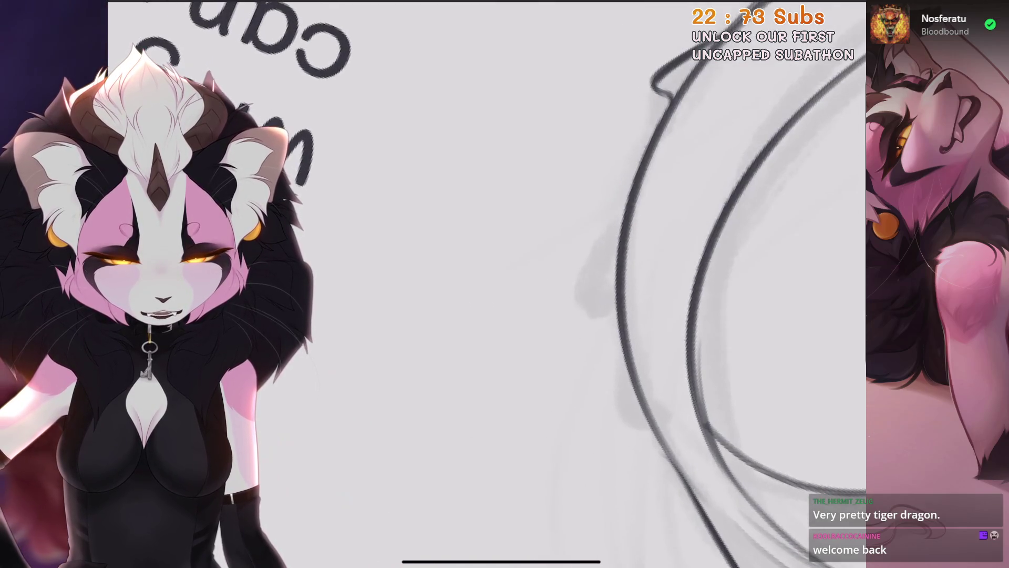
key("ctrl+z")
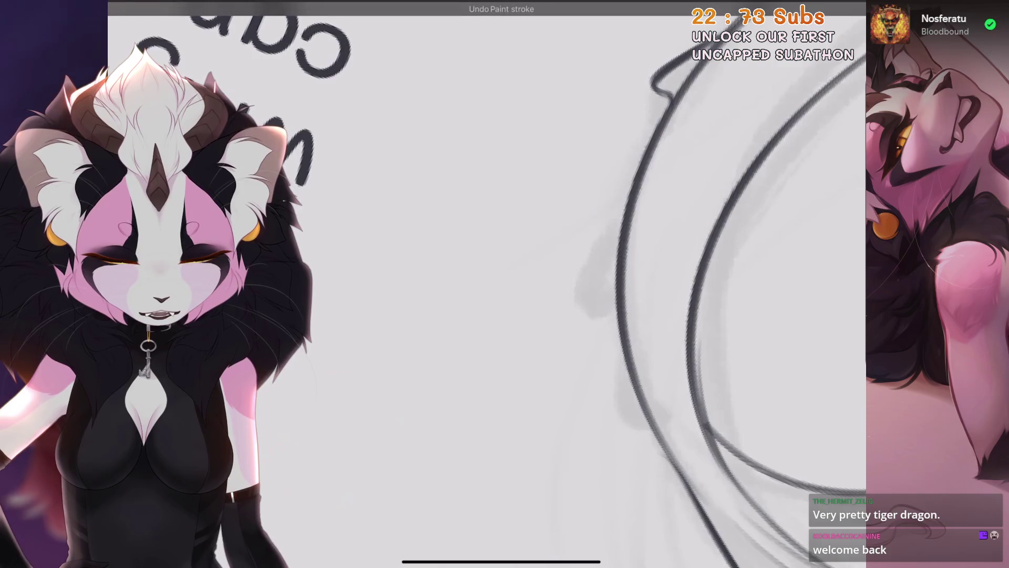
key("ctrl+z")
left_click_drag(633, 173, 599, 270)
Lasso the tail tip with a freehand selection and nudge it into place.
left_click_drag(599, 270, 526, 368)
mouse_move(384, 95)
left_mouse_down()
mouse_move(507, 191)
mouse_move(575, 338)
mouse_move(699, 259)
mouse_move(768, 194)
left_mouse_up()
key("s")
left_click_drag(536, 185, 468, 237)
key("v")
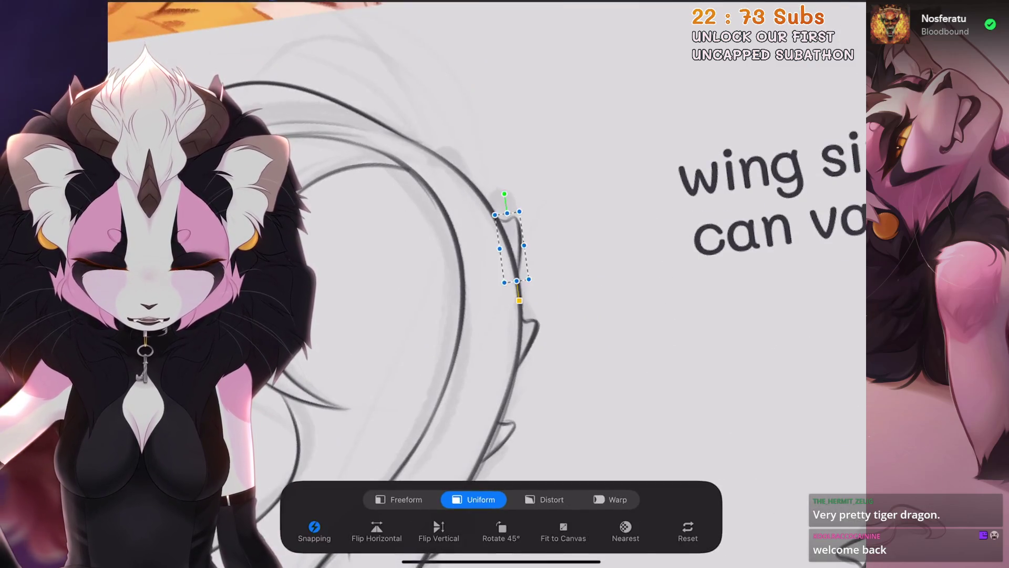
key("v")
Redraw the short tail end stroke longer with a hook to the right, then fit the sheet.
mouse_move(578, 342)
left_mouse_down()
mouse_move(525, 290)
mouse_move(498, 238)
left_mouse_up()
mouse_move(526, 289)
left_mouse_down()
mouse_move(447, 252)
mouse_move(499, 295)
mouse_move(462, 262)
mouse_move(499, 284)
left_mouse_up()
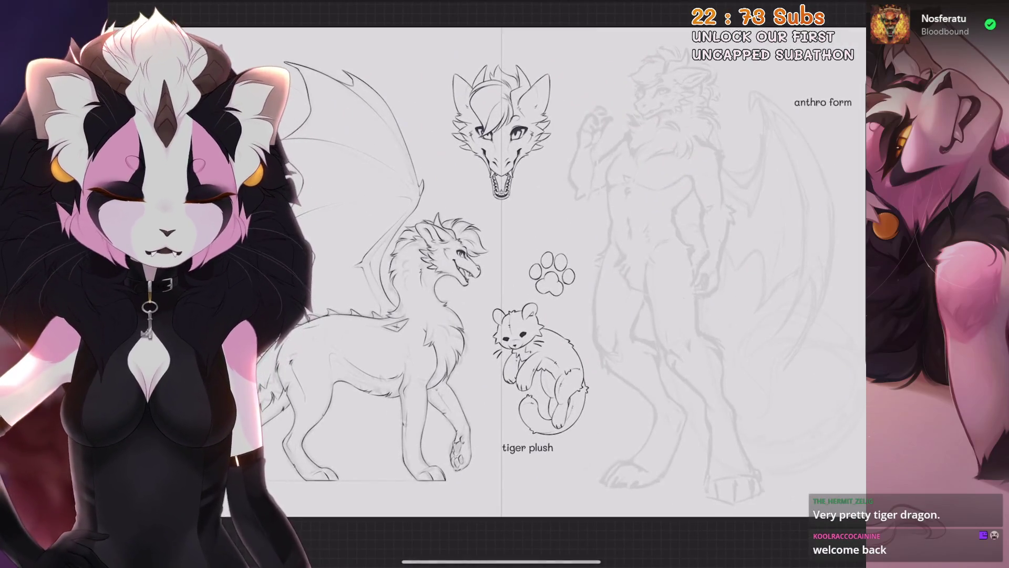
mouse_move(499, 284)
left_mouse_down()
mouse_move(473, 263)
mouse_move(447, 295)
left_mouse_up()
key("ctrl+z")
mouse_move(566, 268)
left_mouse_down()
mouse_move(552, 347)
mouse_move(570, 336)
left_mouse_up()
key("ctrl+0")
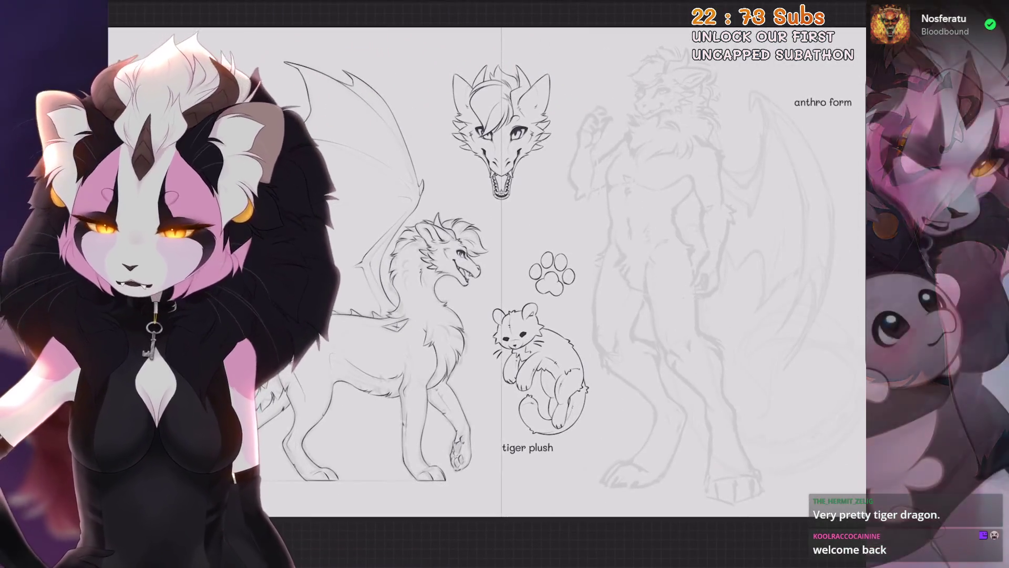
Freehand-select a group of strokes and move them into a new position.
scroll(578, 295, "up", 10)
key("s")
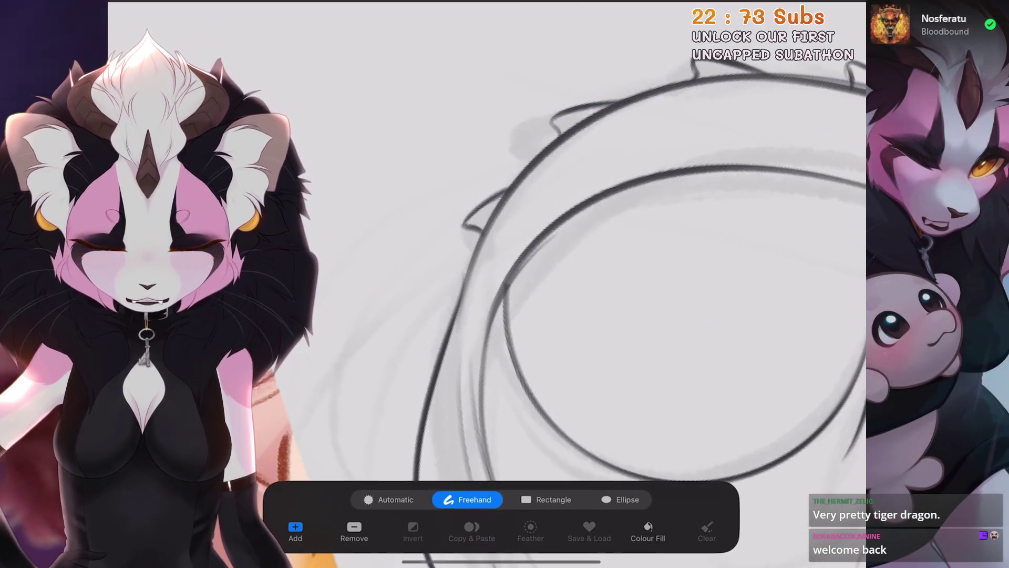
key("v")
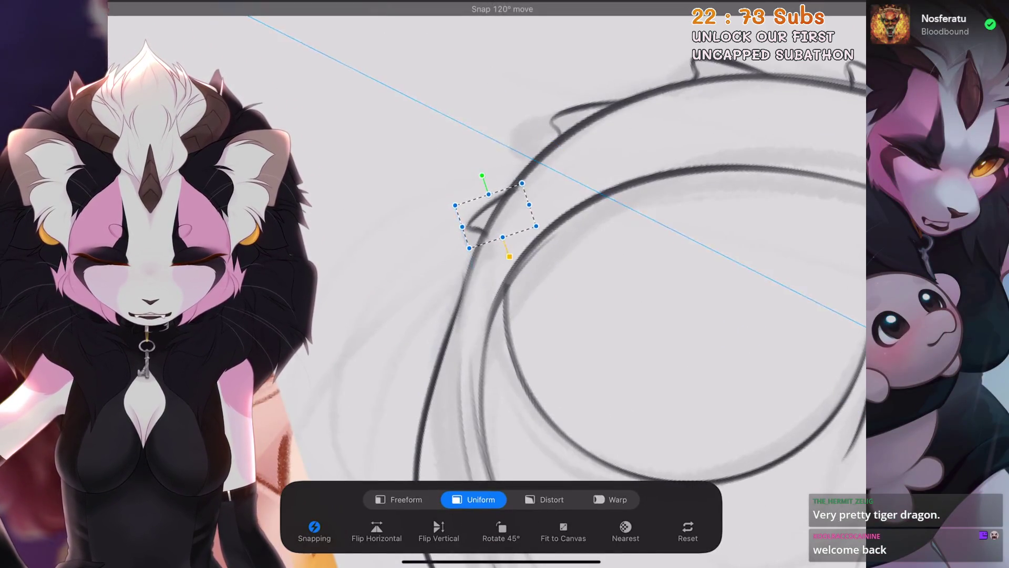
key("v")
Zoom out to the whole ISEGRIM sheet and bring up the layer list.
scroll(578, 294, "down", 2)
scroll(487, 284, "down", 10)
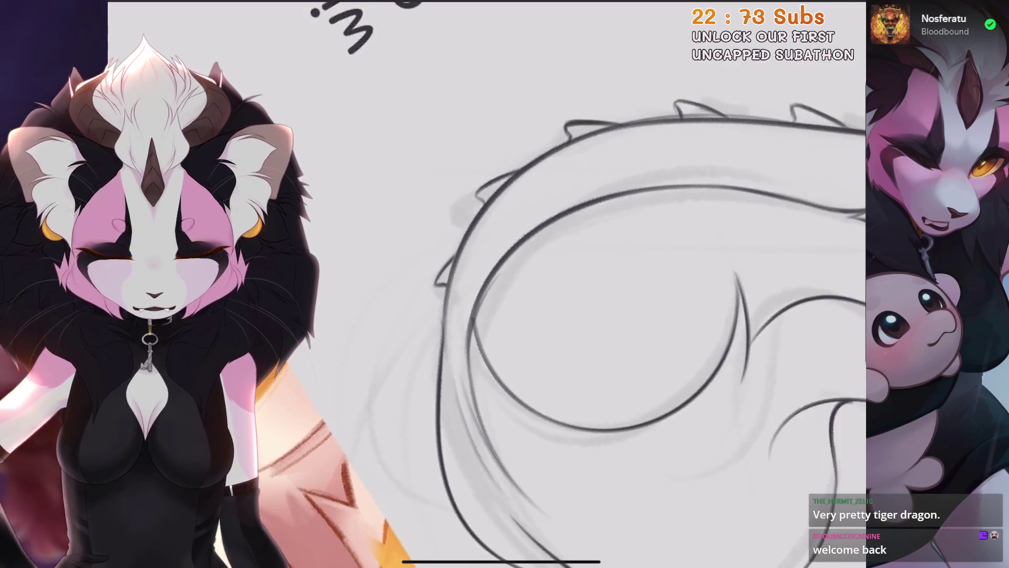
scroll(487, 284, "up", 3)
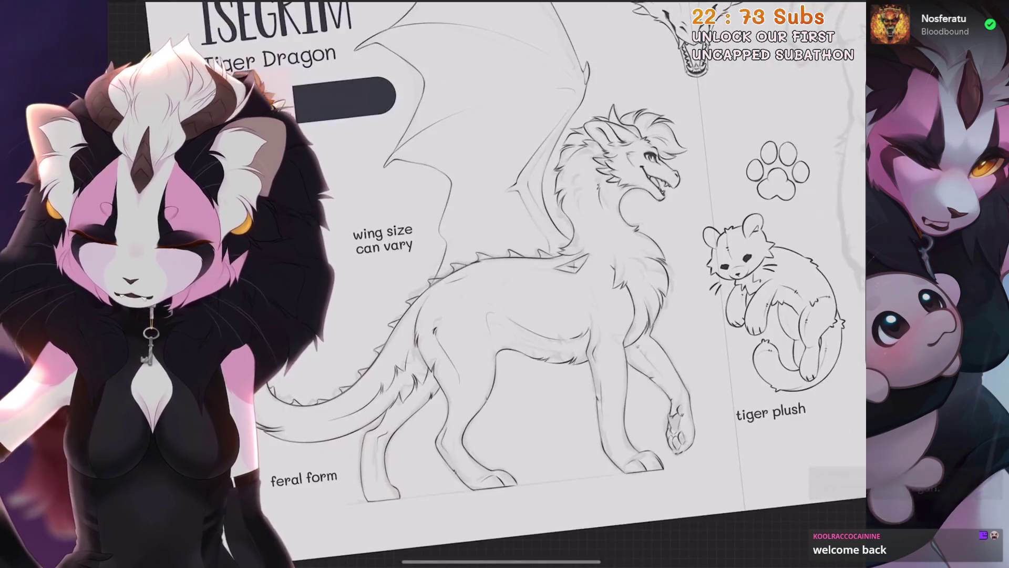
scroll(525, 274, "up", 5)
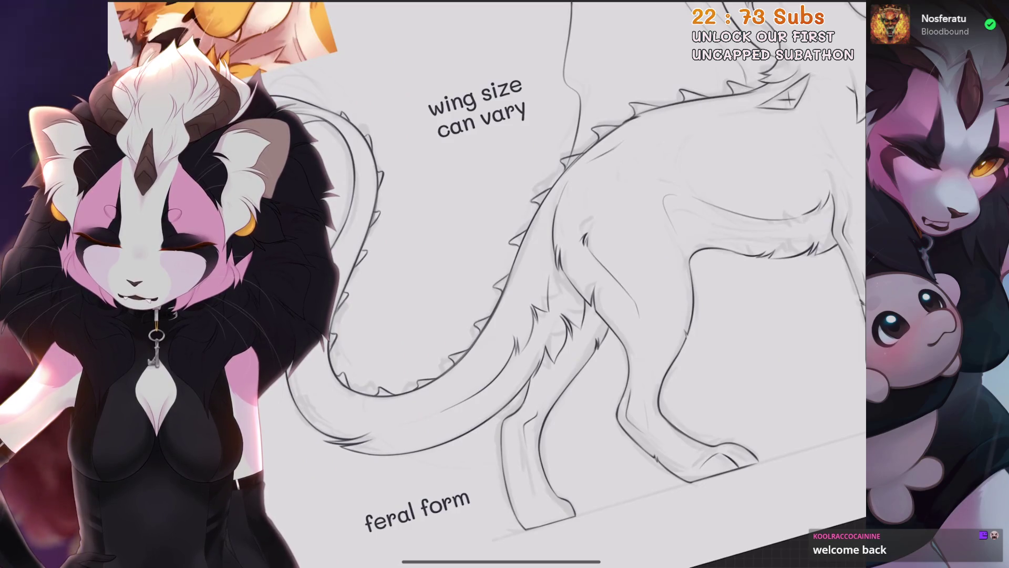
scroll(578, 284, "down", 3)
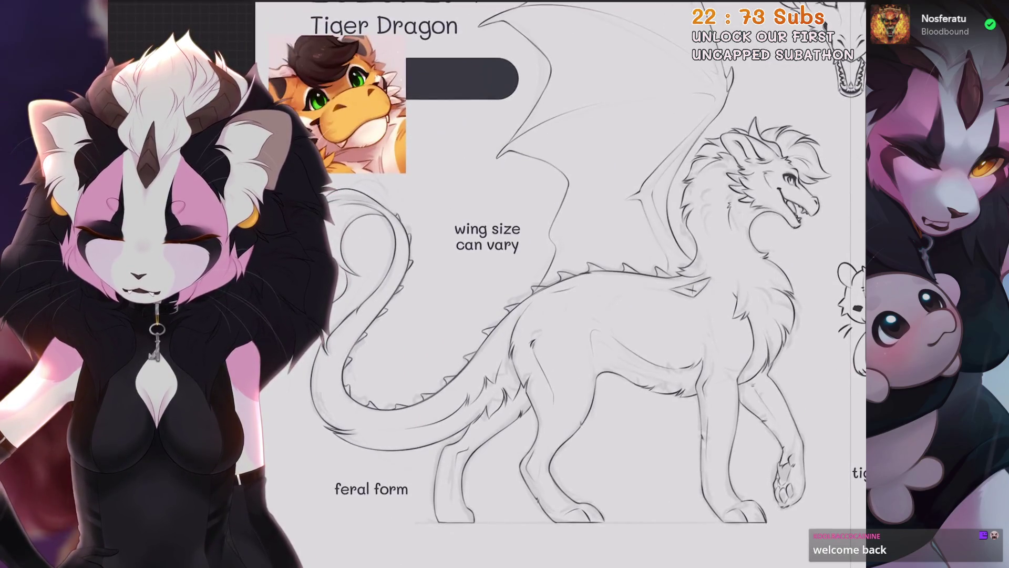
scroll(561, 284, "down", 3)
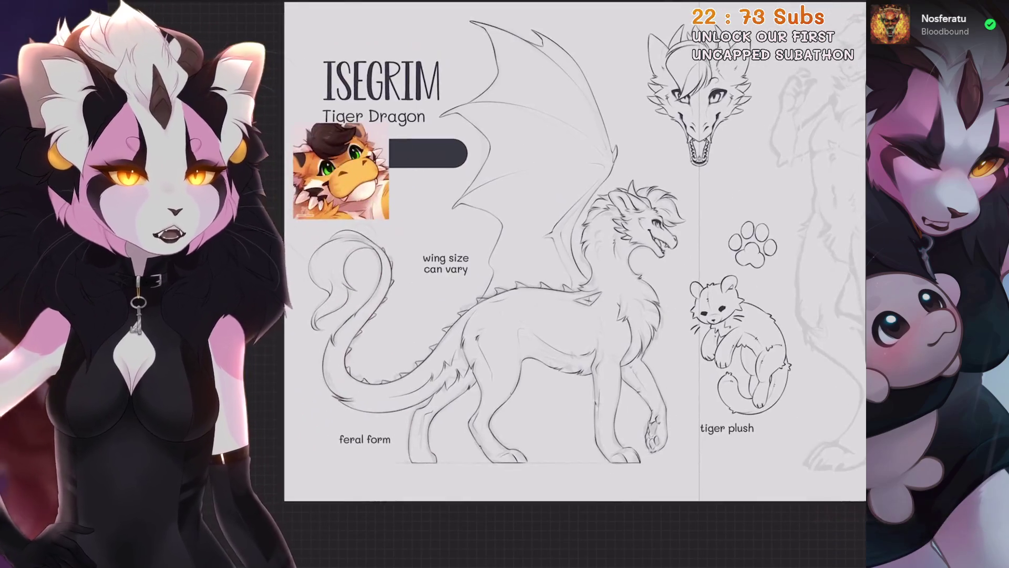
scroll(576, 273, "up", 2)
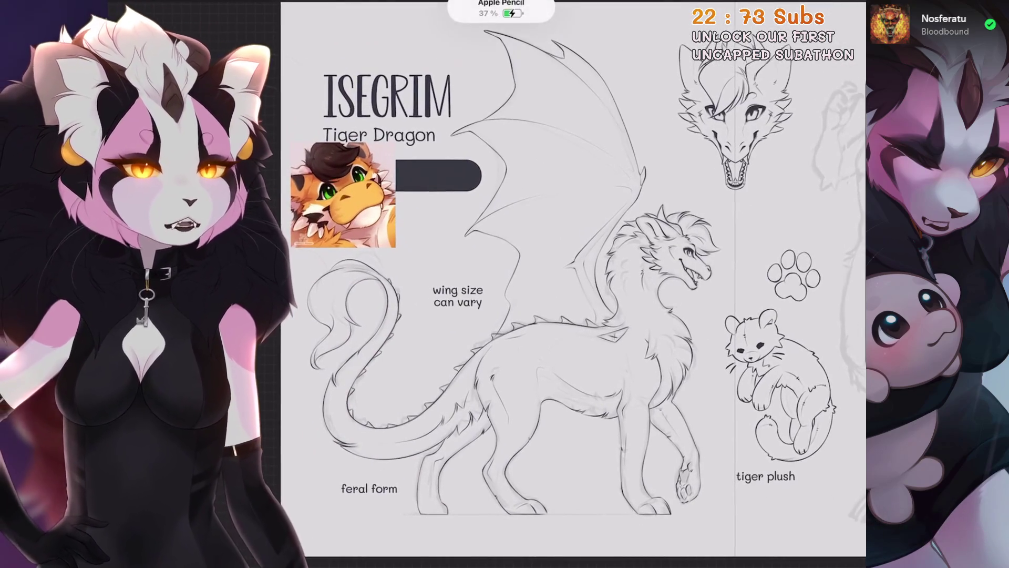
scroll(572, 284, "up", 1)
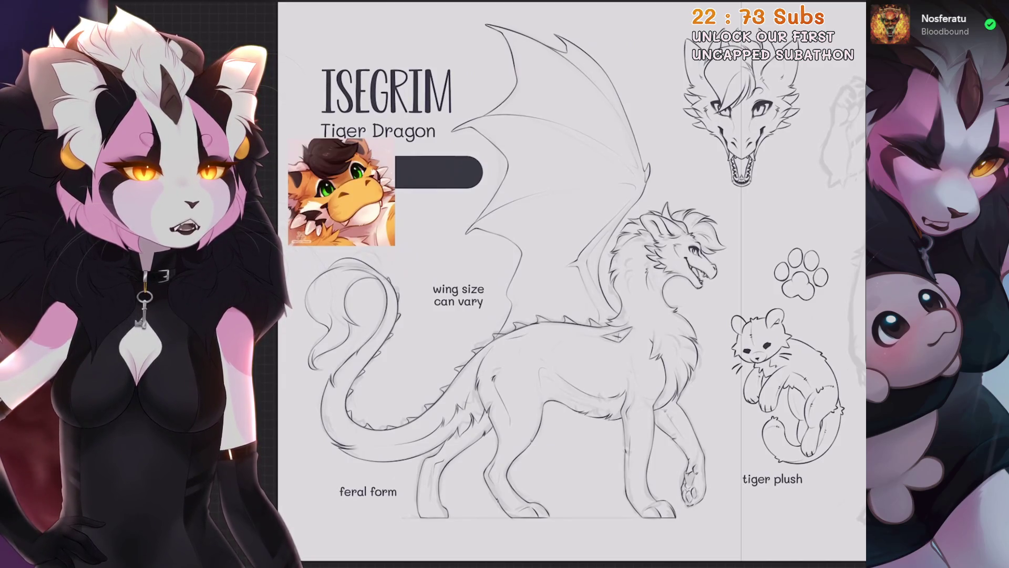
scroll(572, 284, "up", 2)
scroll(572, 284, "down", 2)
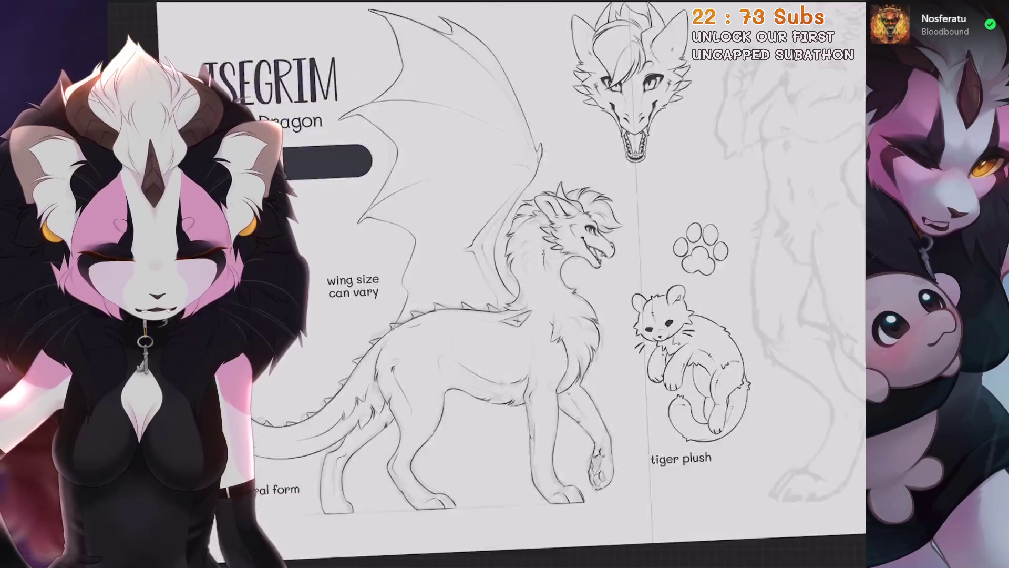
scroll(572, 284, "right", 3)
left_click(830, 2)
scroll(746, 294, "down", 10)
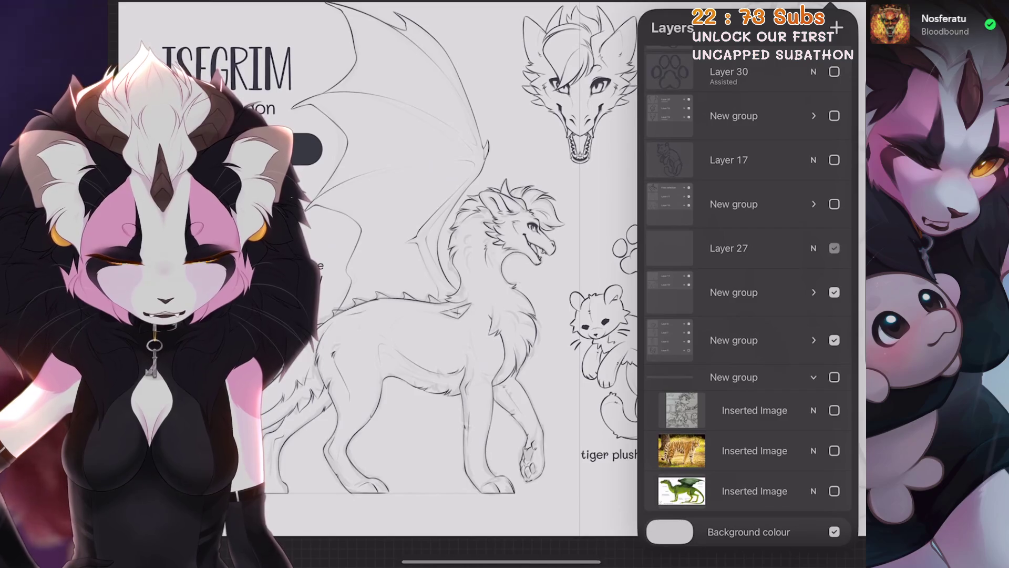
Hide two layer groups and collapse the expanded reference image group.
left_click(835, 340)
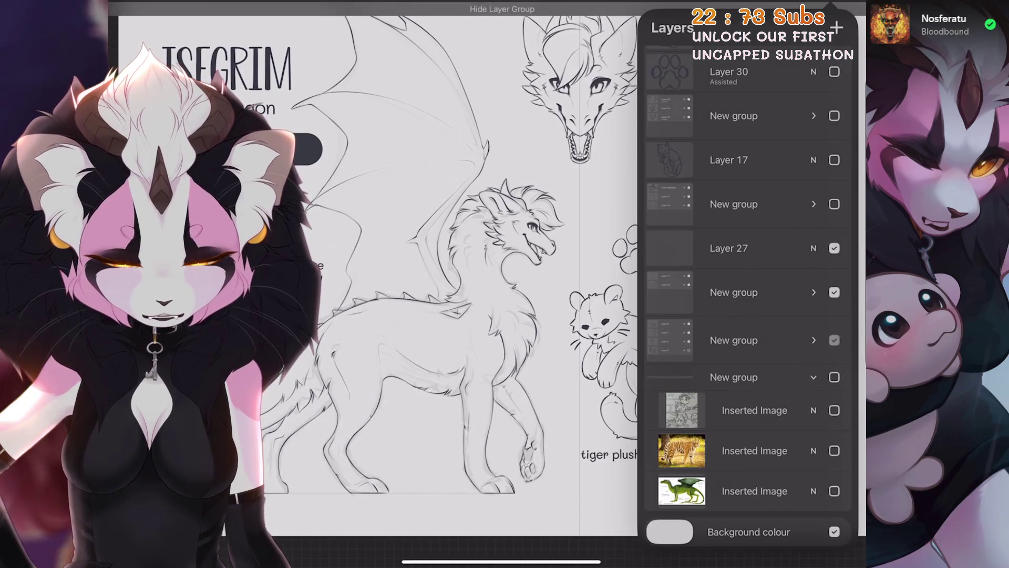
scroll(746, 294, "up", 2)
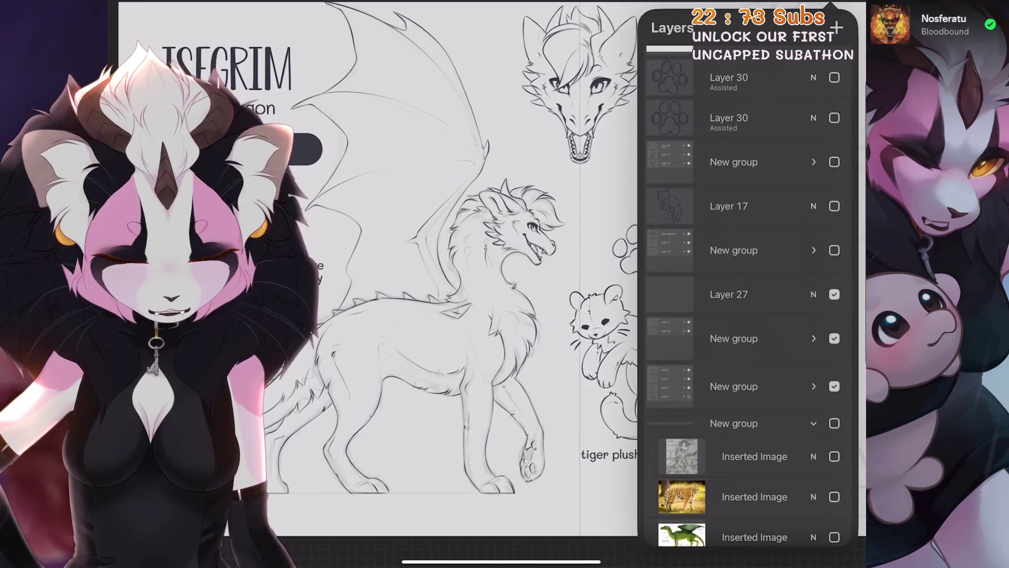
left_click(834, 386)
left_click(814, 423)
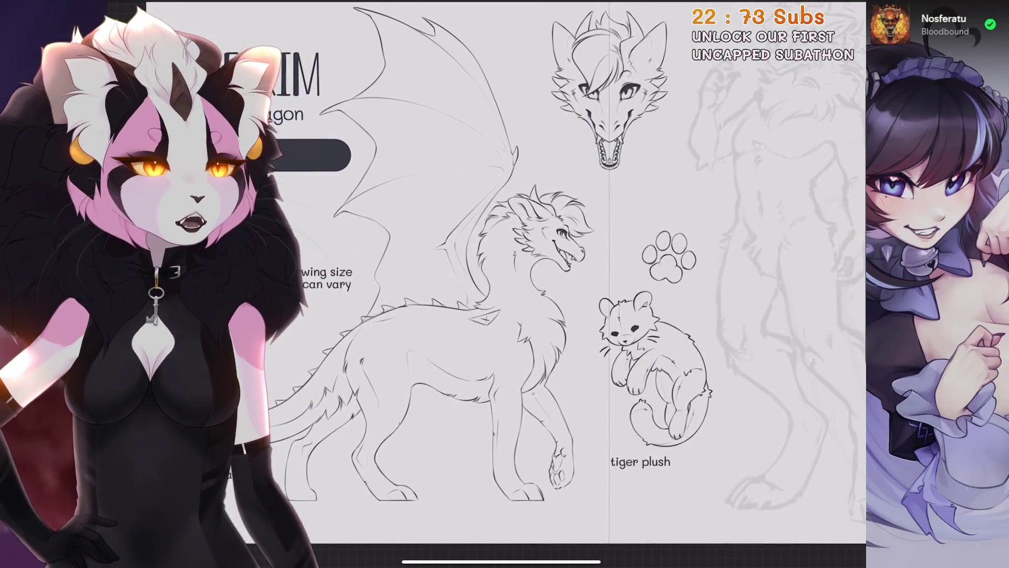
scroll(526, 273, "down", 3)
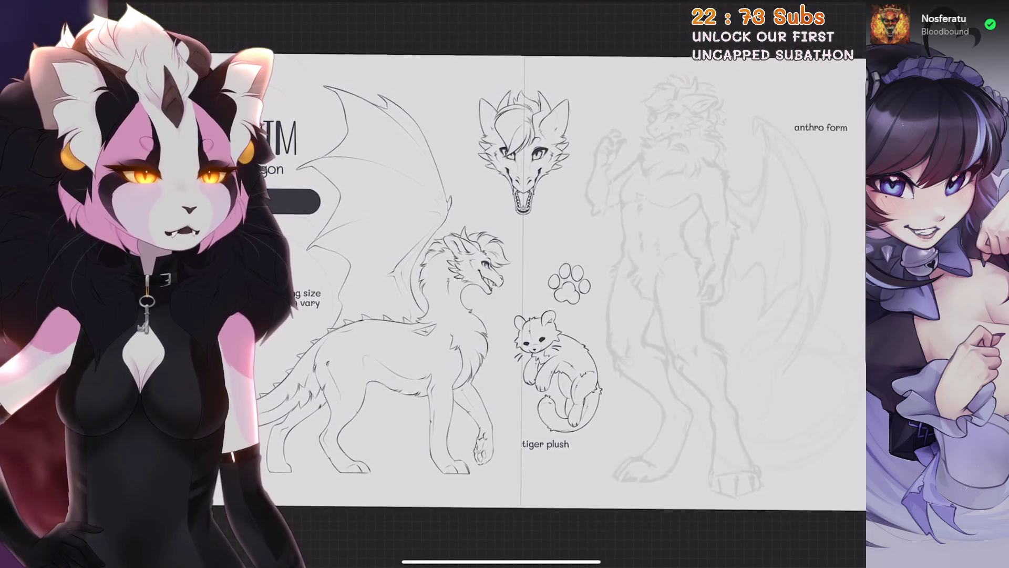
scroll(526, 273, "up", 2)
Make the hidden sketch layer group holding Layer 8 visible again.
key("l")
scroll(746, 290, "down", 5)
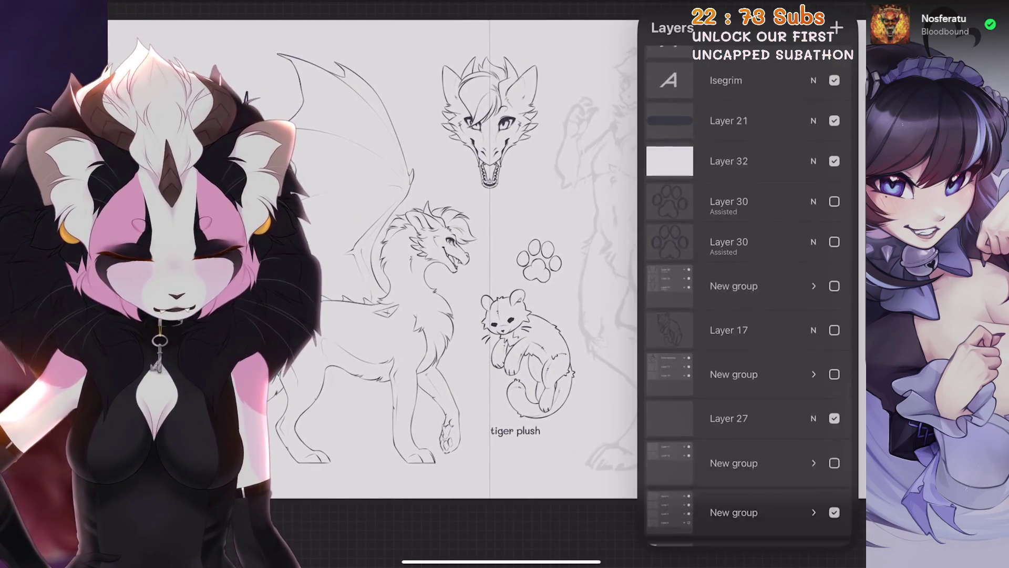
left_click(835, 50)
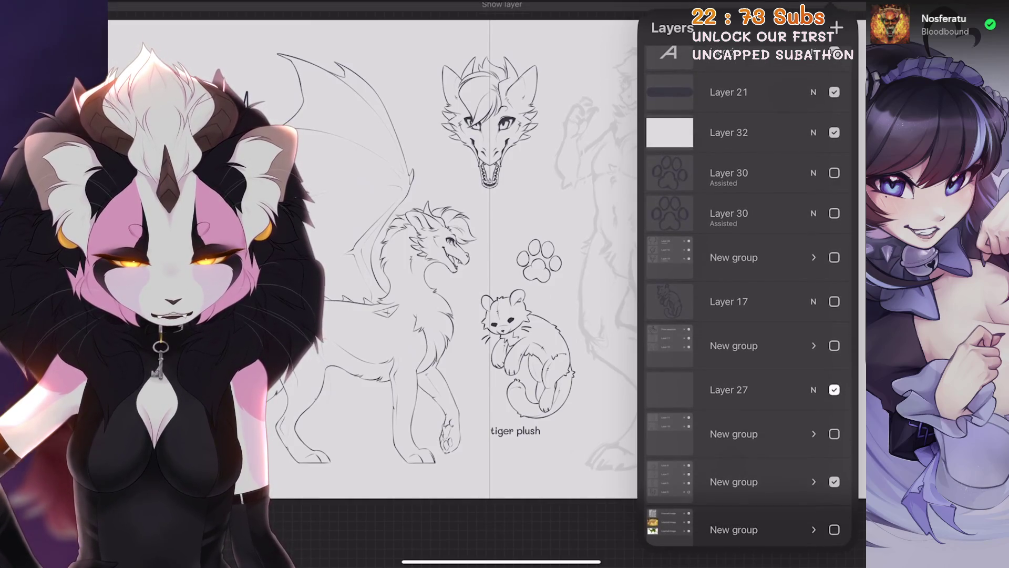
scroll(747, 316, "down", 2)
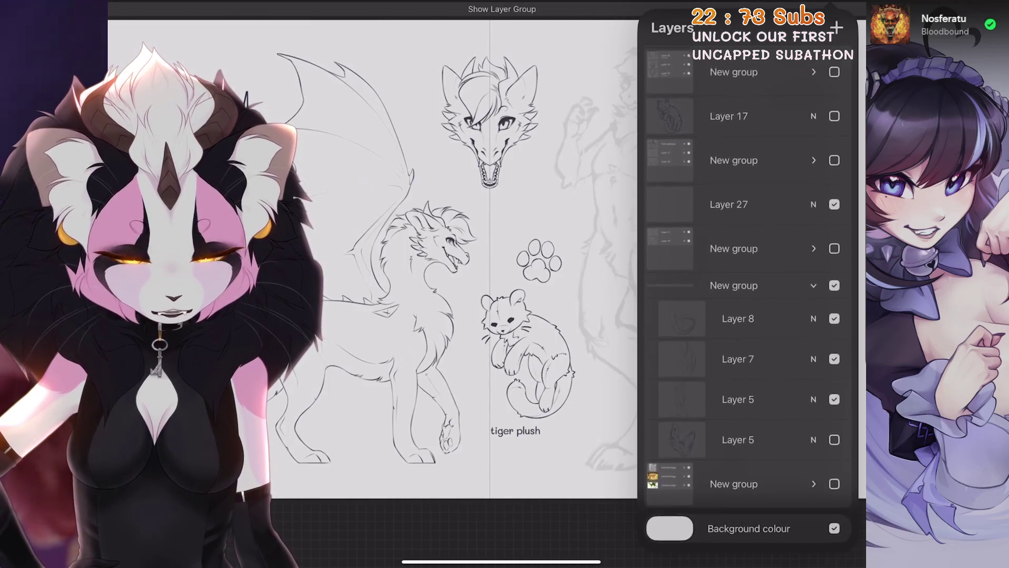
Raise Layer 8's opacity so the grey anthro sketch shows beside the inked dragon.
left_click(814, 318)
left_click(814, 272)
key("l")
key("l")
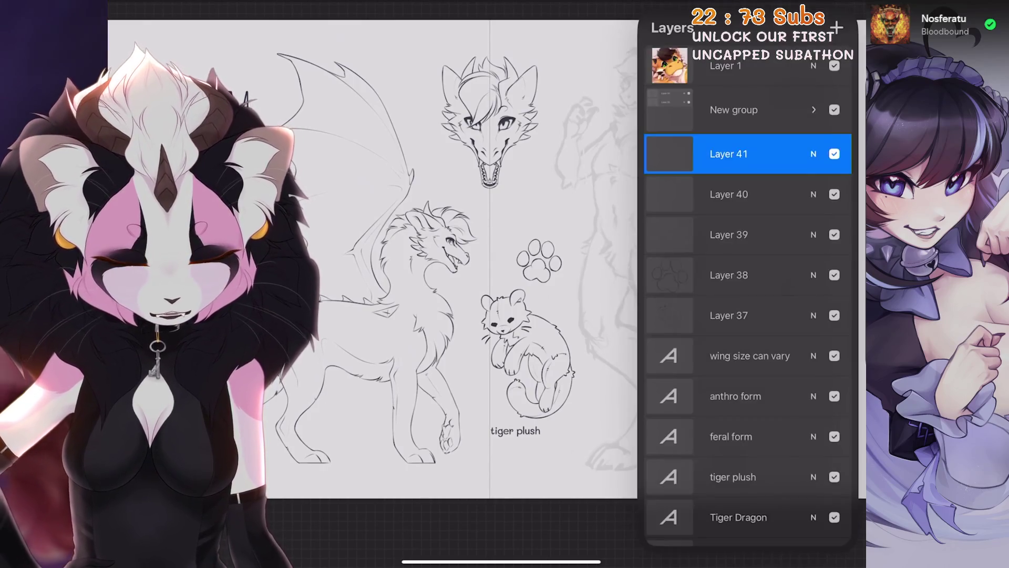
scroll(747, 289, "down", 10)
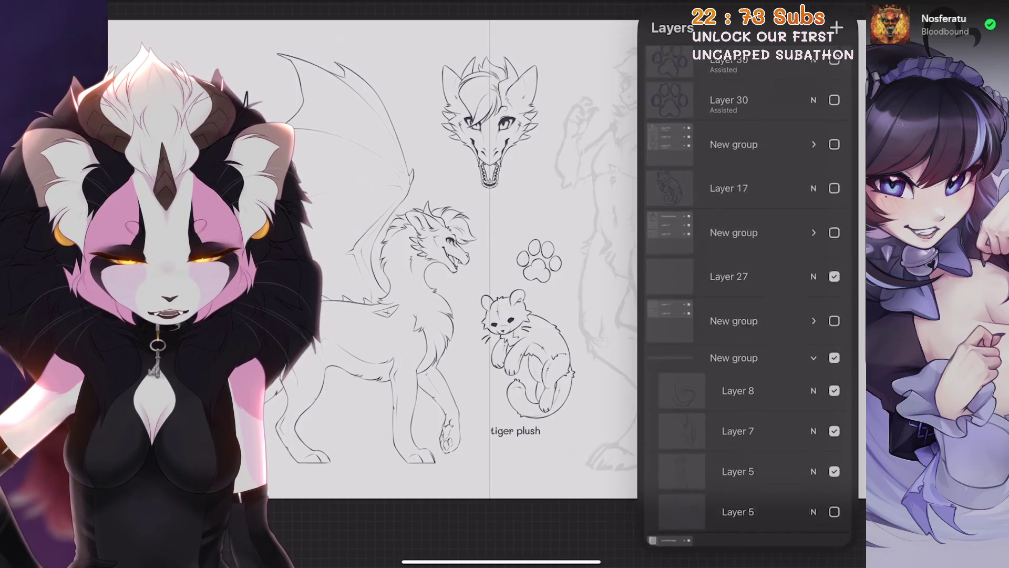
scroll(747, 315, "down", 2)
left_click(814, 334)
left_click(813, 272)
key("l")
scroll(487, 259, "down", 3)
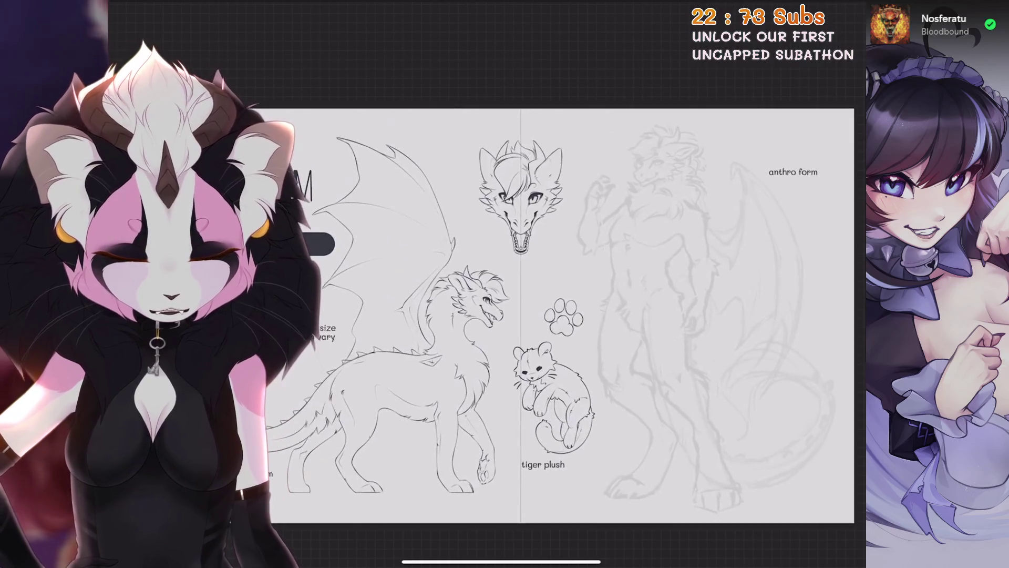
Zoom in on the dragon's legs and set the Liquify brush size to 38%.
scroll(487, 259, "up", 3)
scroll(560, 273, "down", 1)
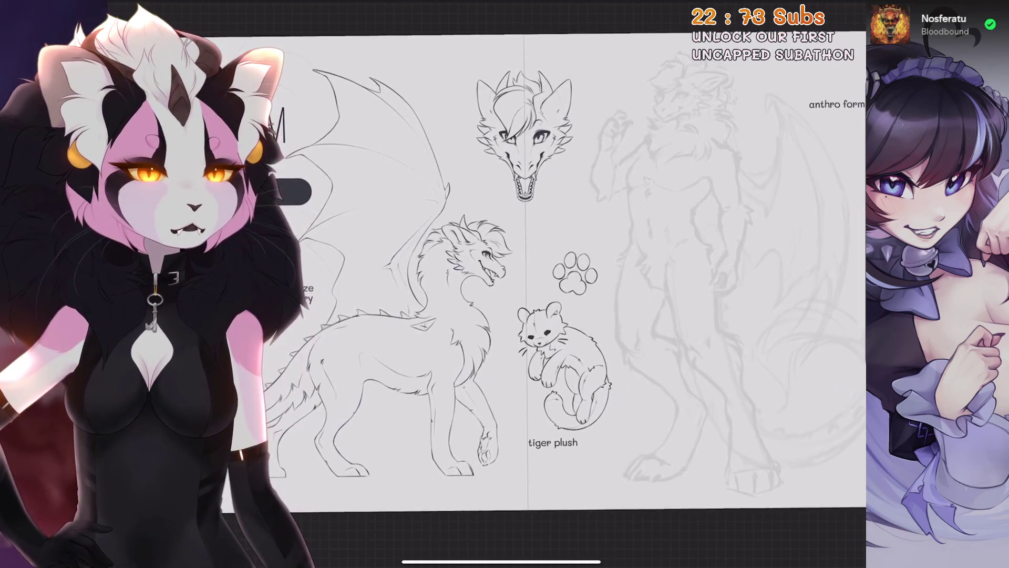
scroll(578, 273, "down", 2)
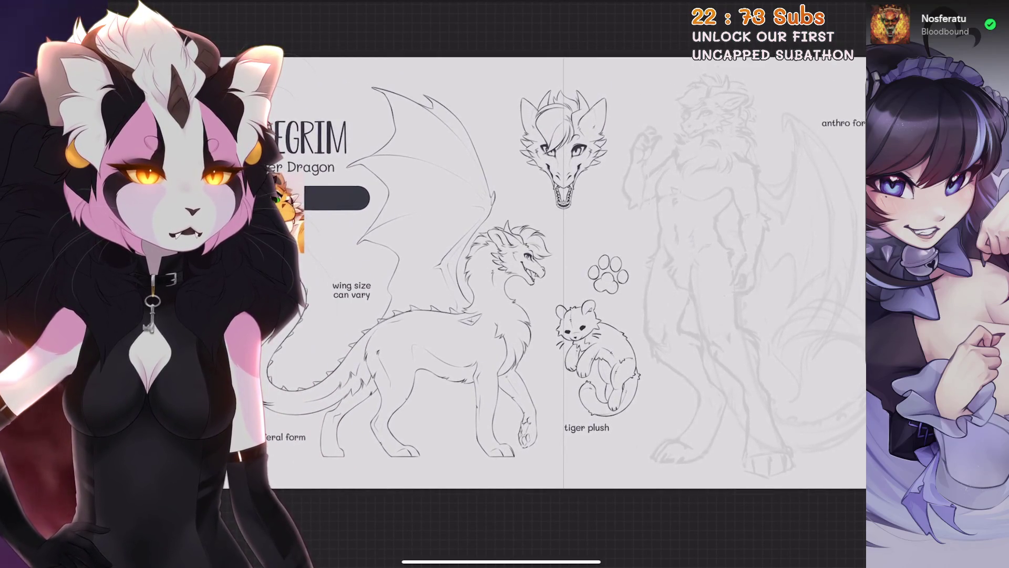
scroll(583, 273, "down", 1)
scroll(583, 289, "up", 1)
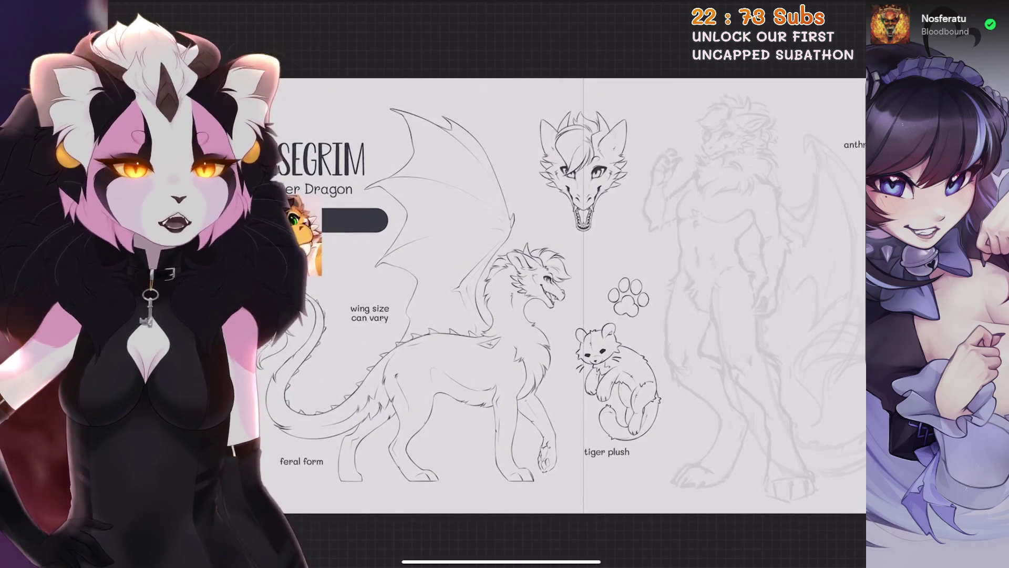
scroll(578, 294, "right", 1)
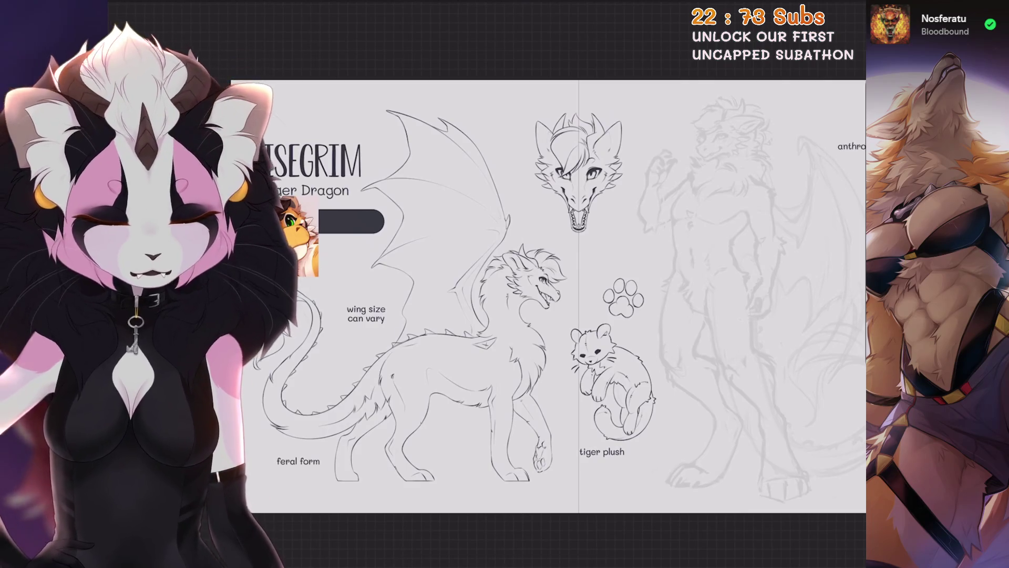
scroll(557, 294, "up", 2)
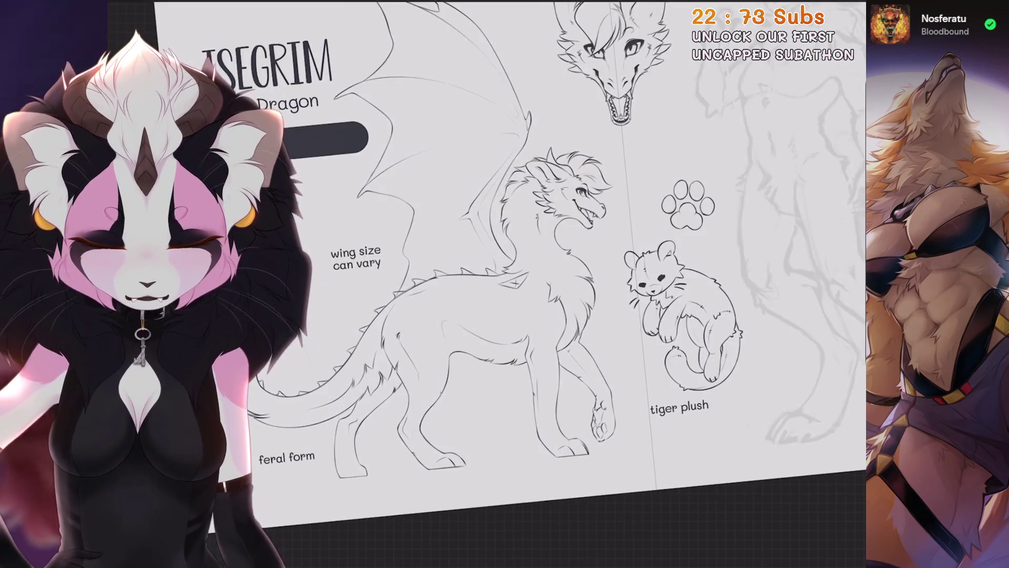
scroll(526, 263, "up", 2)
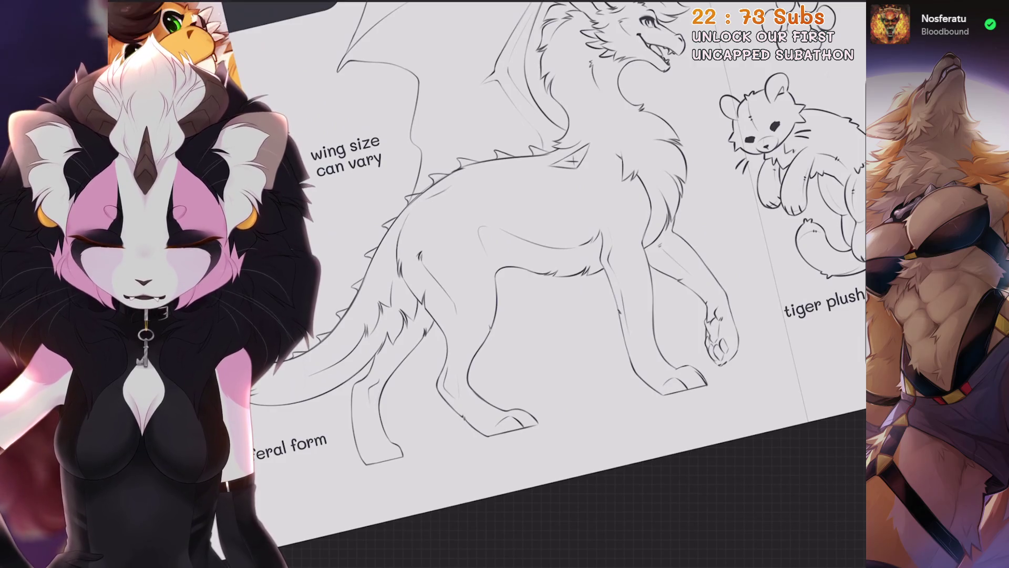
scroll(525, 236, "up", 2)
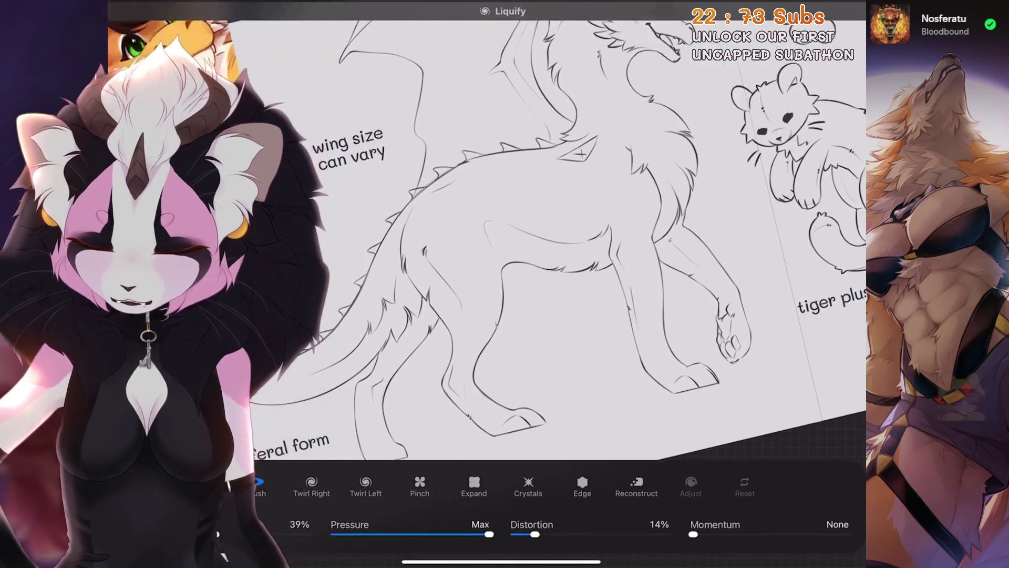
left_click_drag(193, 534, 208, 534)
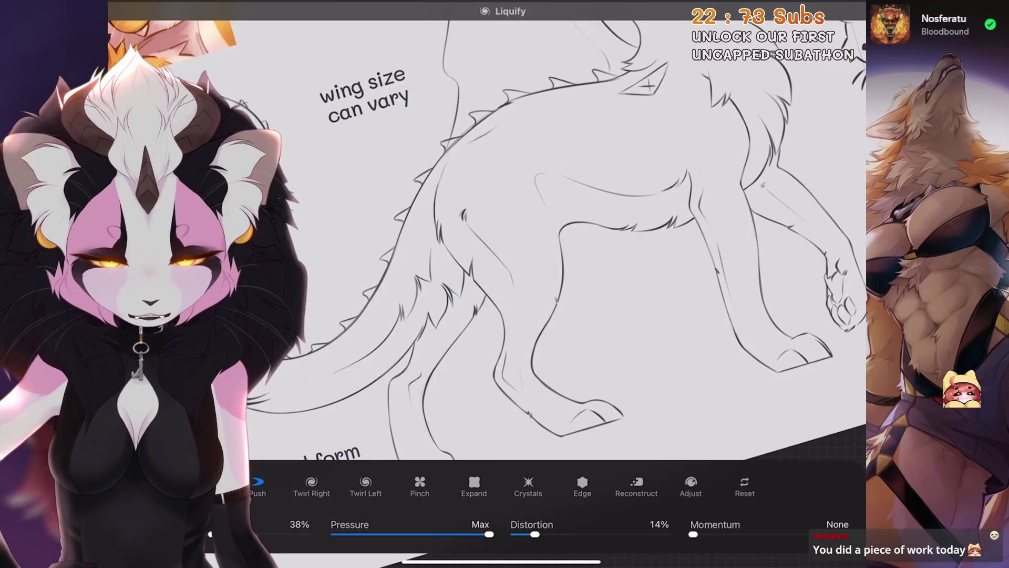
Make Layer 39 the working layer and start Adjustments > Liquify.
left_click(832, 10)
scroll(447, 263, "down", 2)
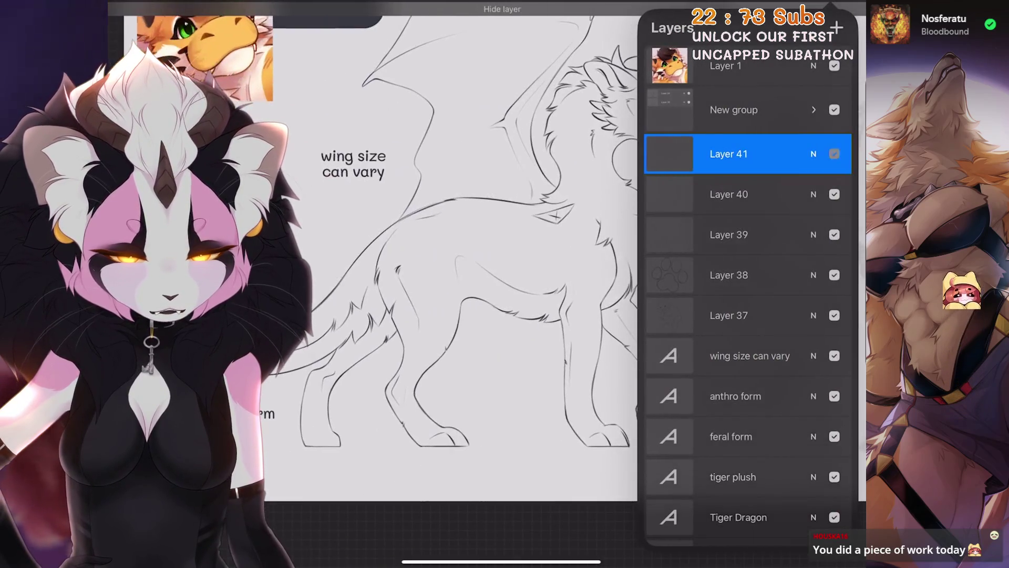
left_click(747, 194)
left_click(747, 234)
left_click(207, 8)
scroll(526, 262, "up", 2)
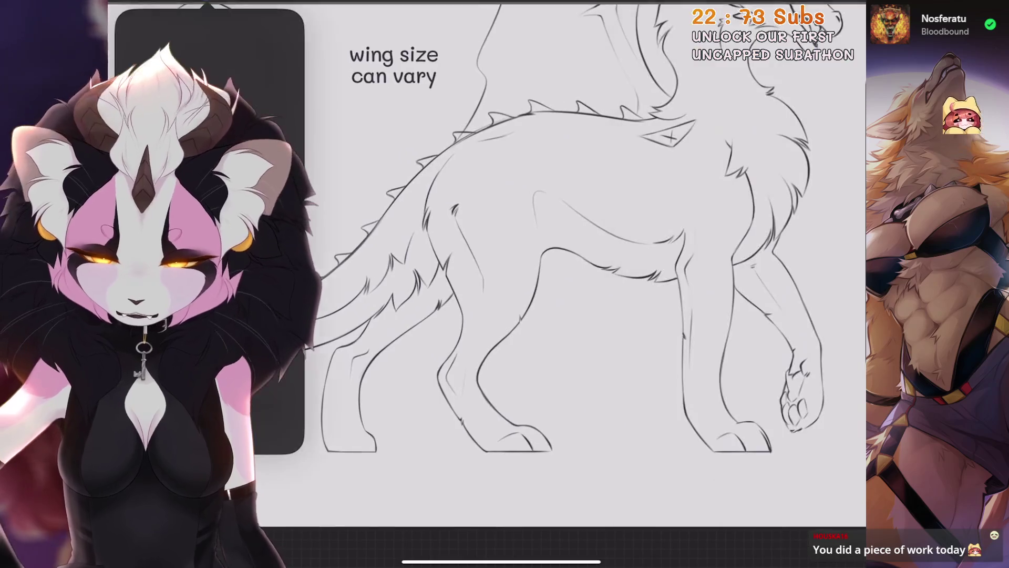
left_click(174, 407)
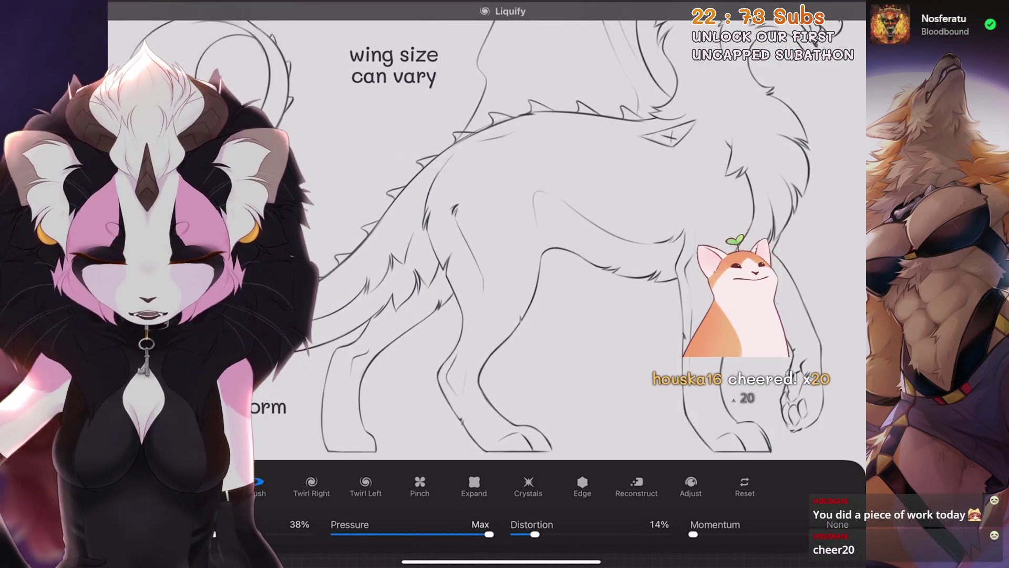
scroll(526, 237, "up", 2)
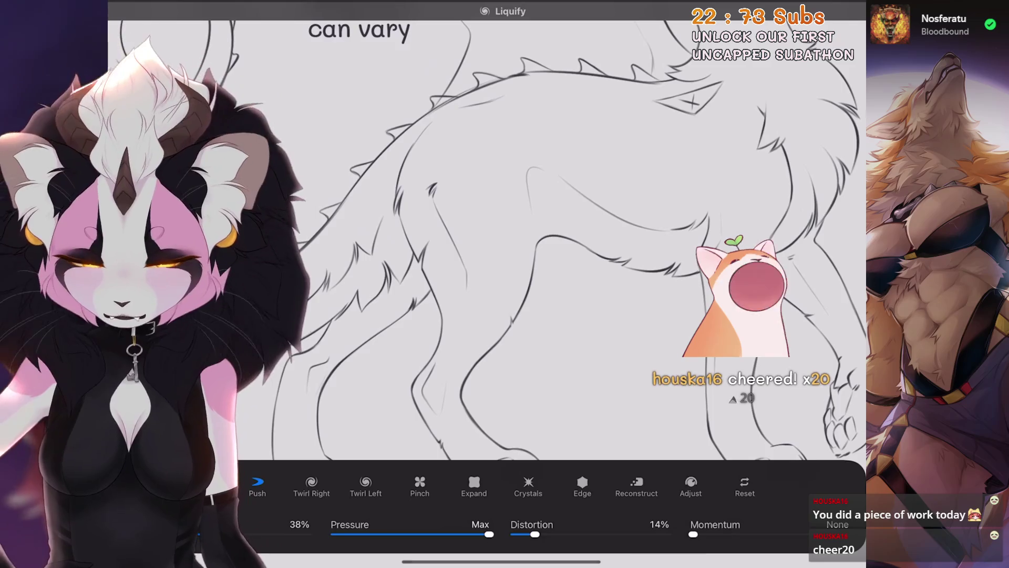
Push the hind leg line with the Liquify brush at 44%, then undo the stray stroke.
left_click_drag(165, 534, 191, 534)
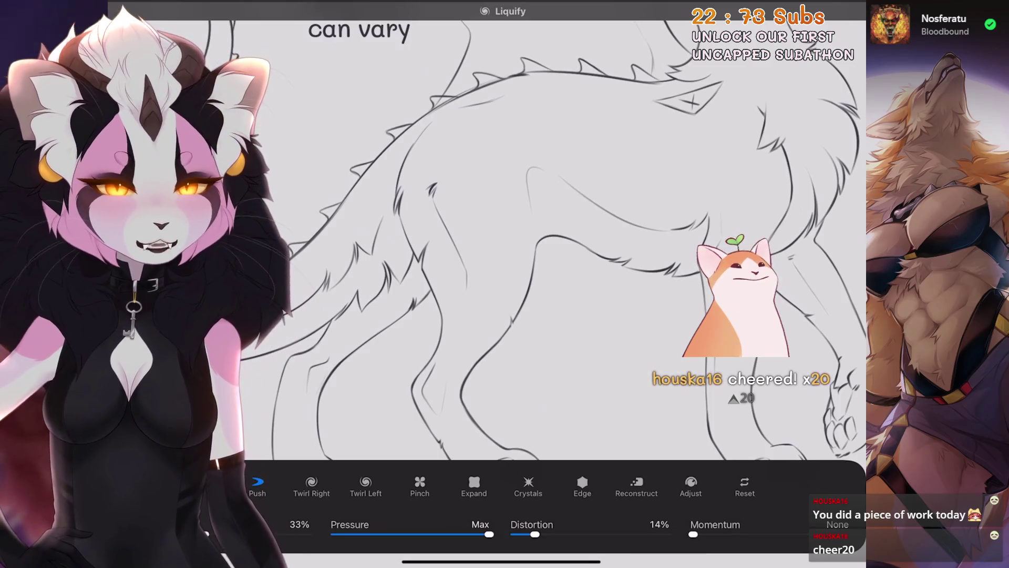
left_click_drag(480, 367, 480, 366)
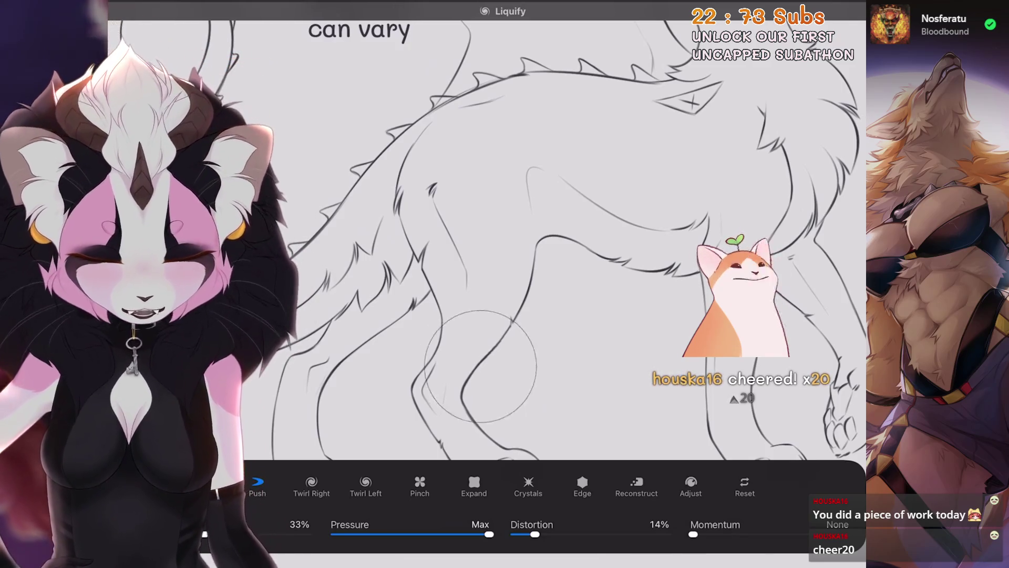
mouse_move(473, 236)
left_mouse_down()
mouse_move(507, 281)
mouse_move(499, 253)
left_mouse_up()
left_click_drag(188, 535, 210, 534)
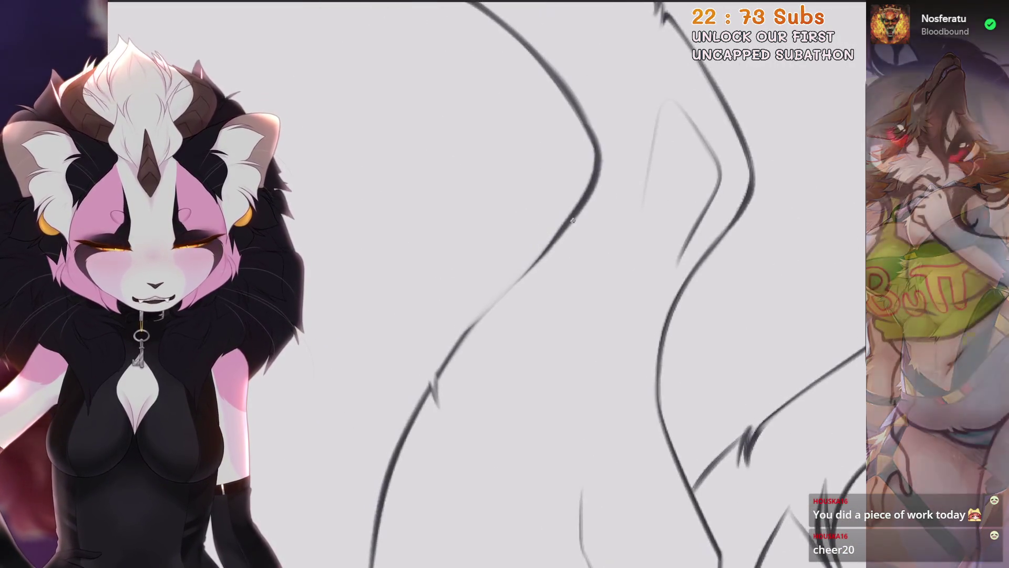
key("ctrl+z")
key("ctrl+z")
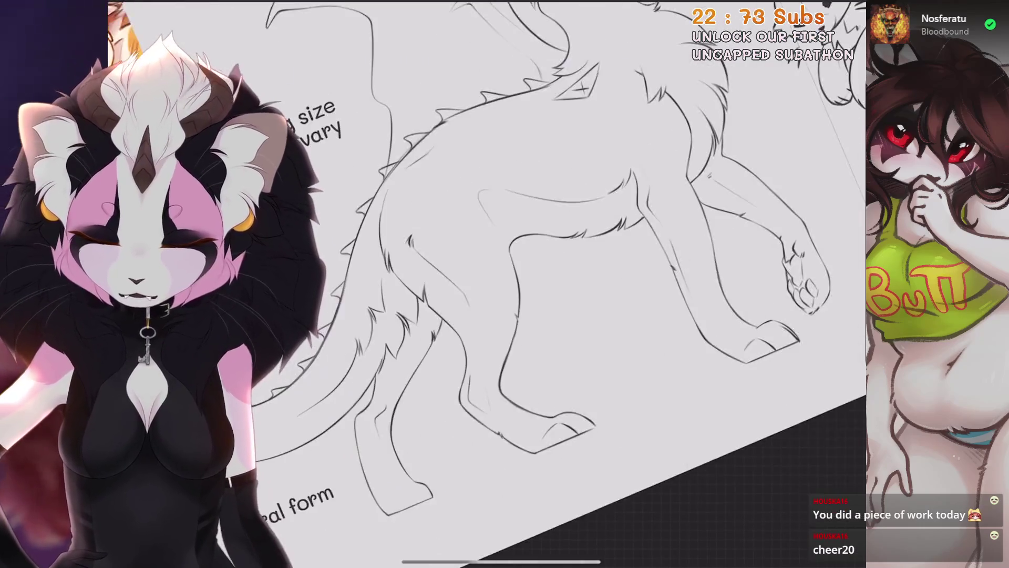
Freehand-select and transform a section of the dragon's fur, then redraw its connecting stroke.
left_click(437, 170)
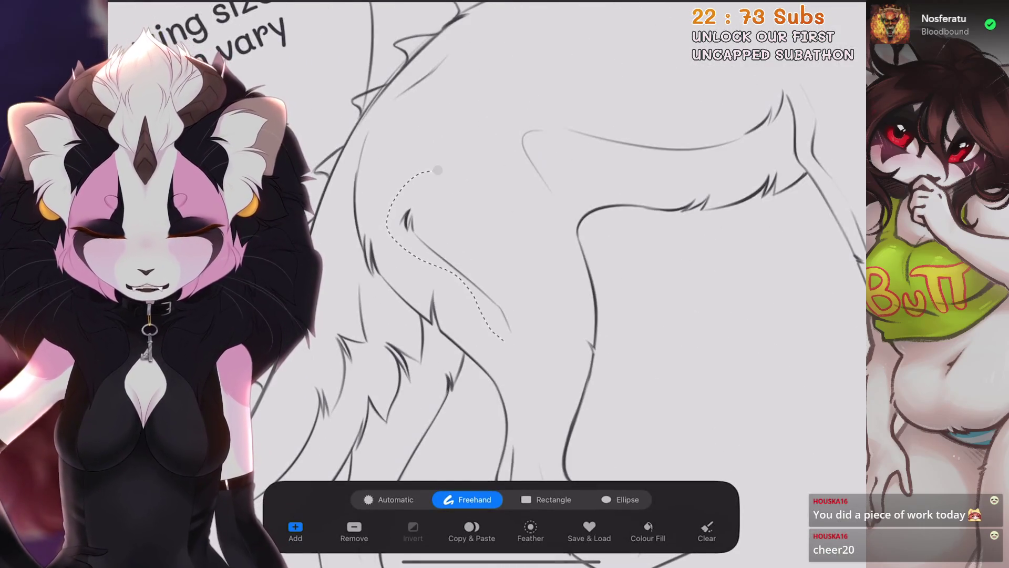
left_click(438, 170)
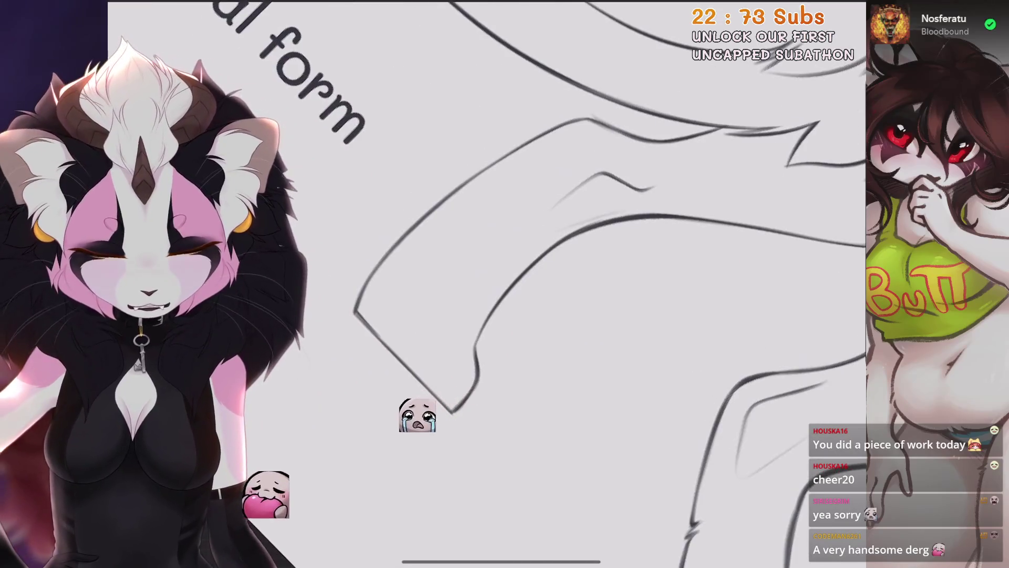
key("ctrl+z")
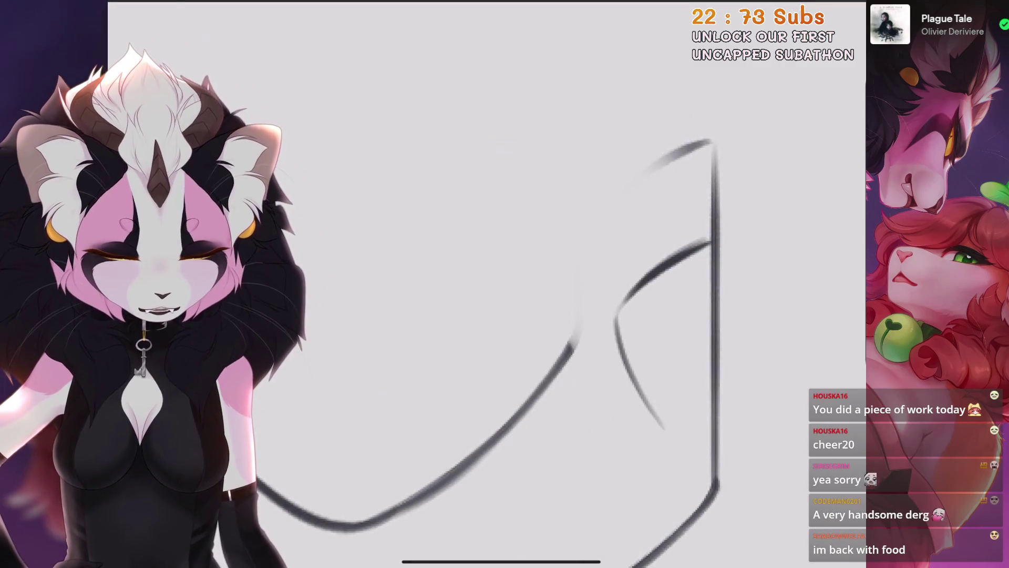
key("ctrl+z")
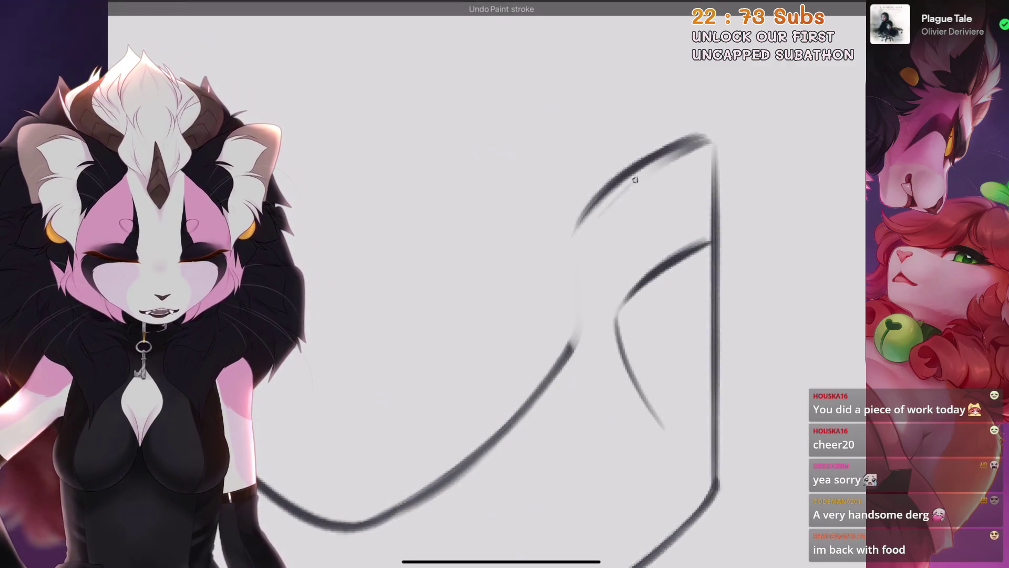
mouse_move(584, 210)
left_mouse_down()
mouse_move(573, 336)
mouse_move(559, 356)
left_mouse_up()
key("ctrl+z")
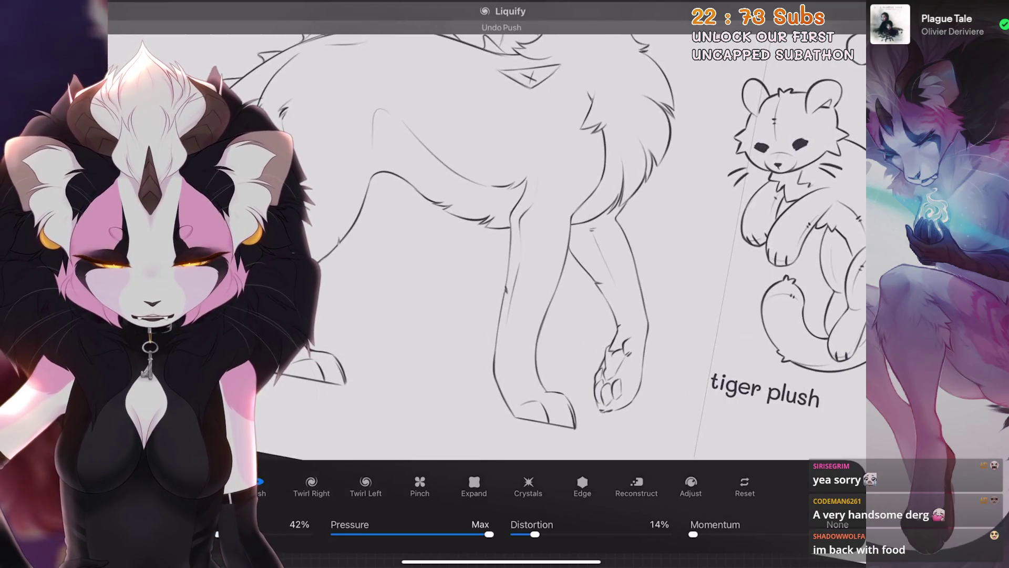
Set the Liquify warp to Expand, then freehand-select and reposition the raised front paw.
left_click(474, 482)
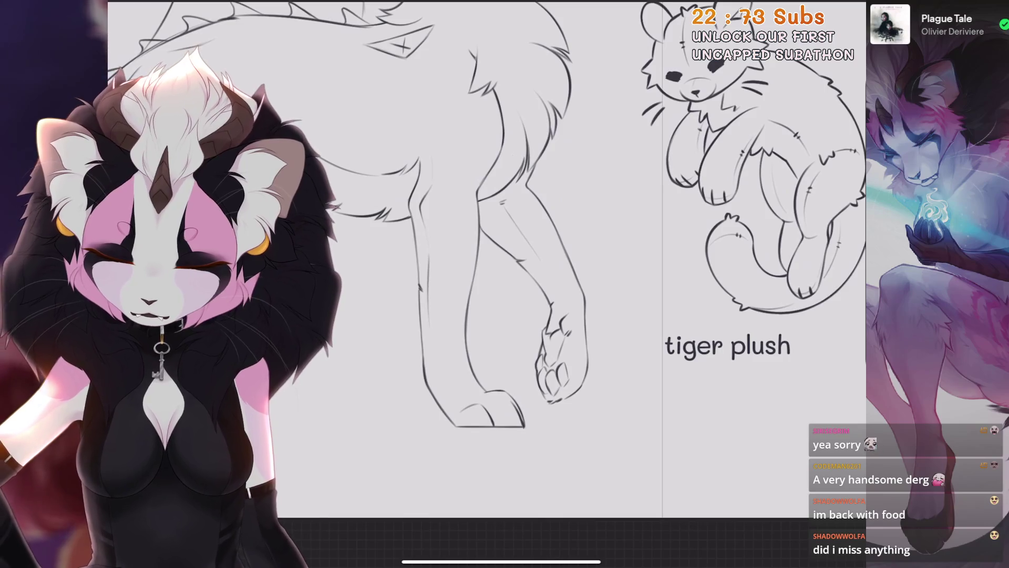
key("s")
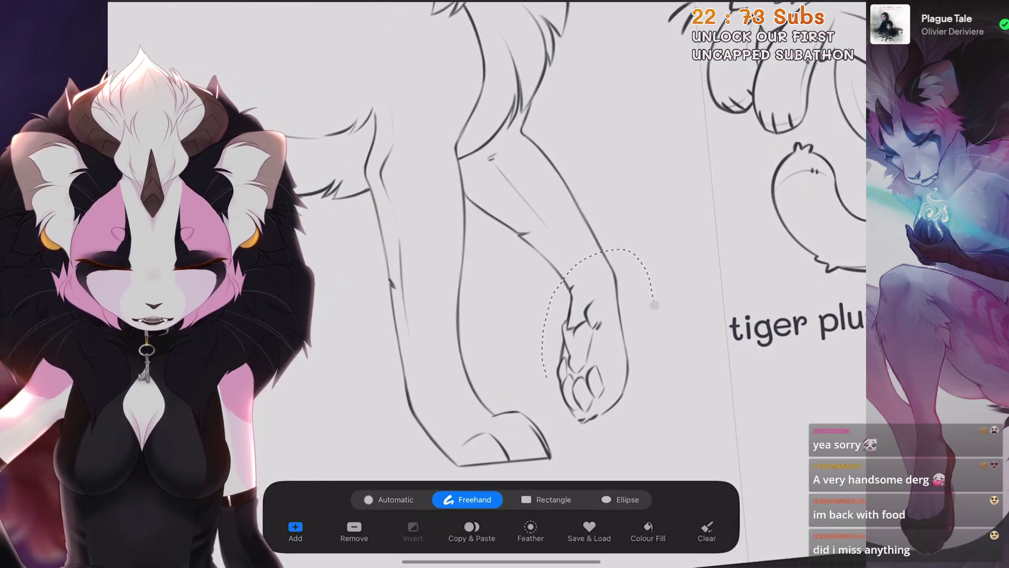
key("v")
key("v")
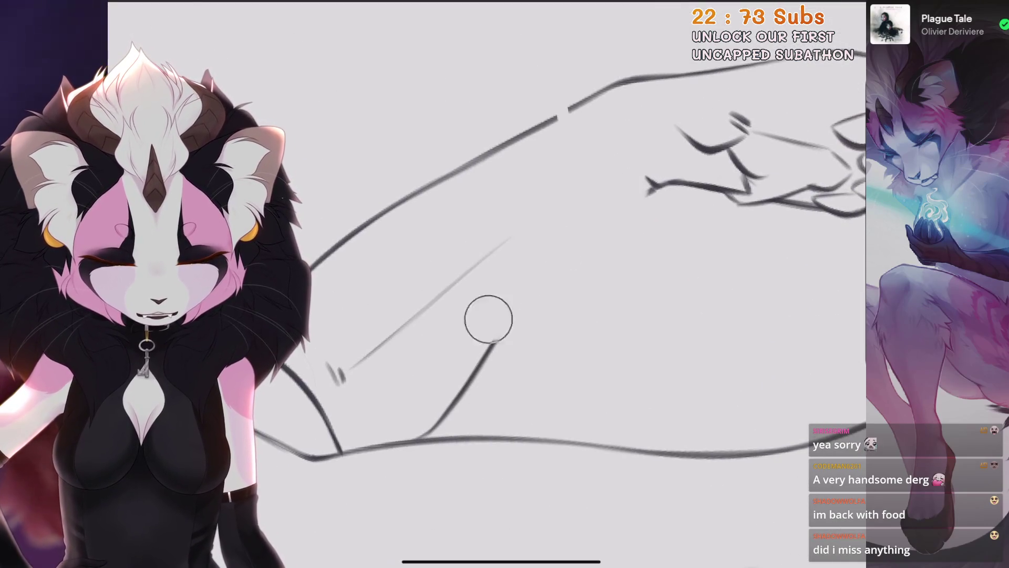
Draw a diagonal test line over the leg, then undo it and the other stray strokes.
left_click_drag(660, 143, 506, 321)
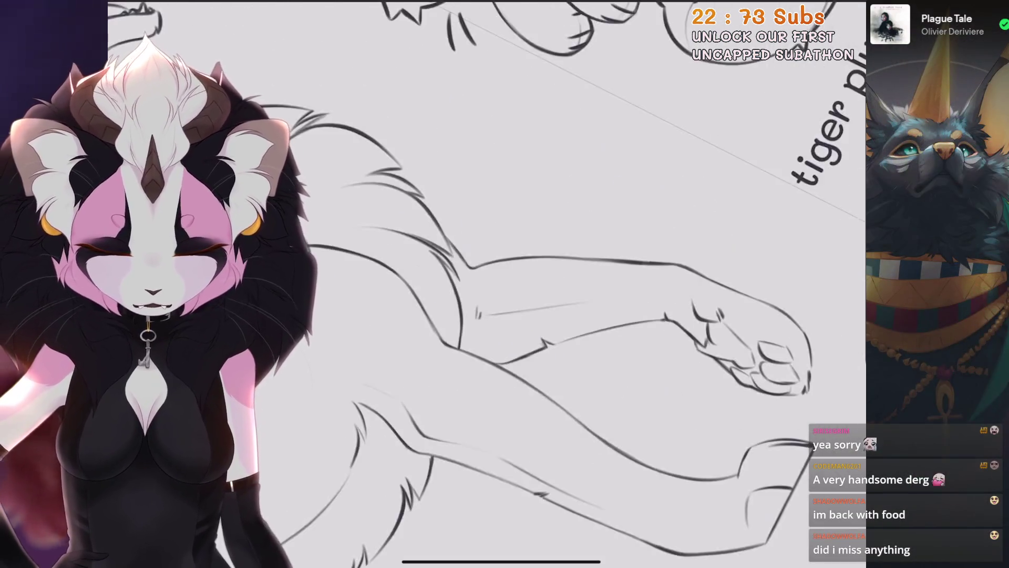
key("ctrl+z")
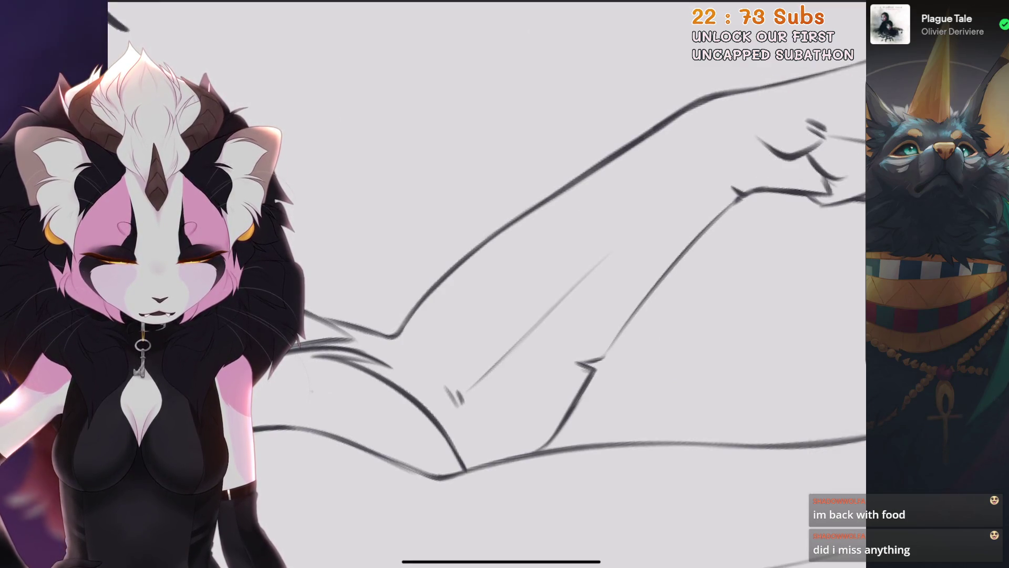
scroll(525, 284, "up", 10)
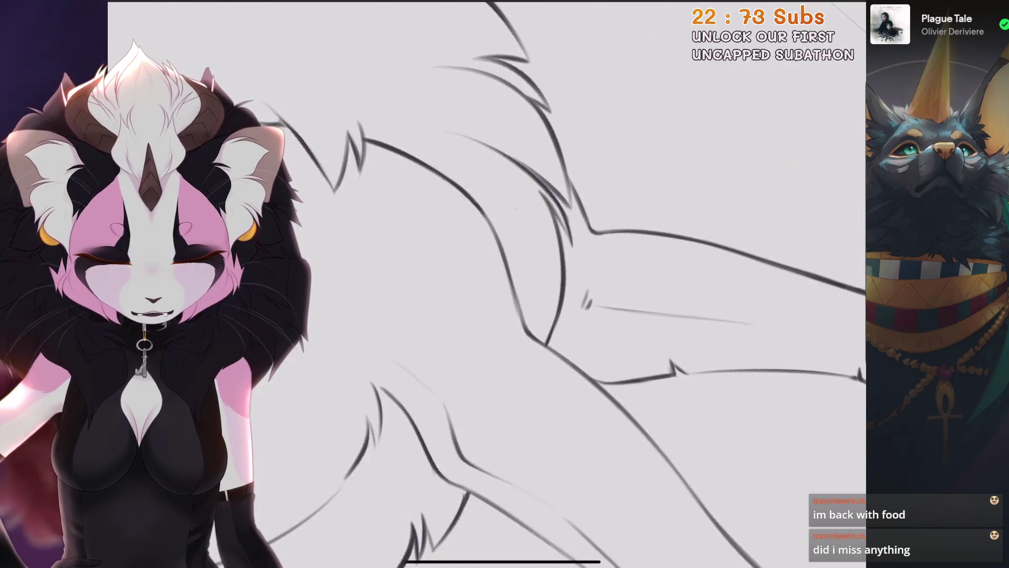
key("ctrl+z")
scroll(526, 284, "down", 5)
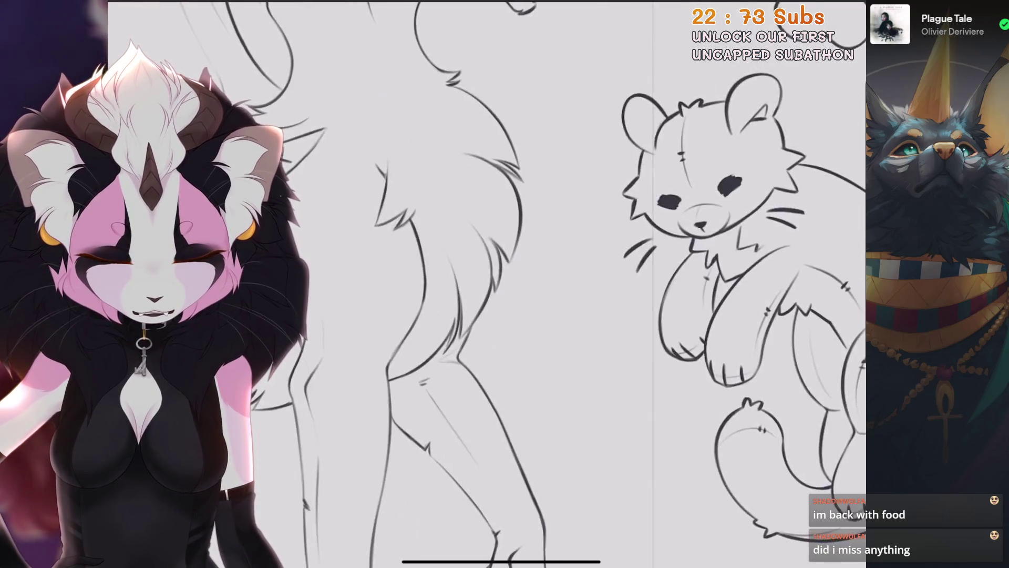
scroll(526, 284, "down", 5)
scroll(526, 284, "up", 10)
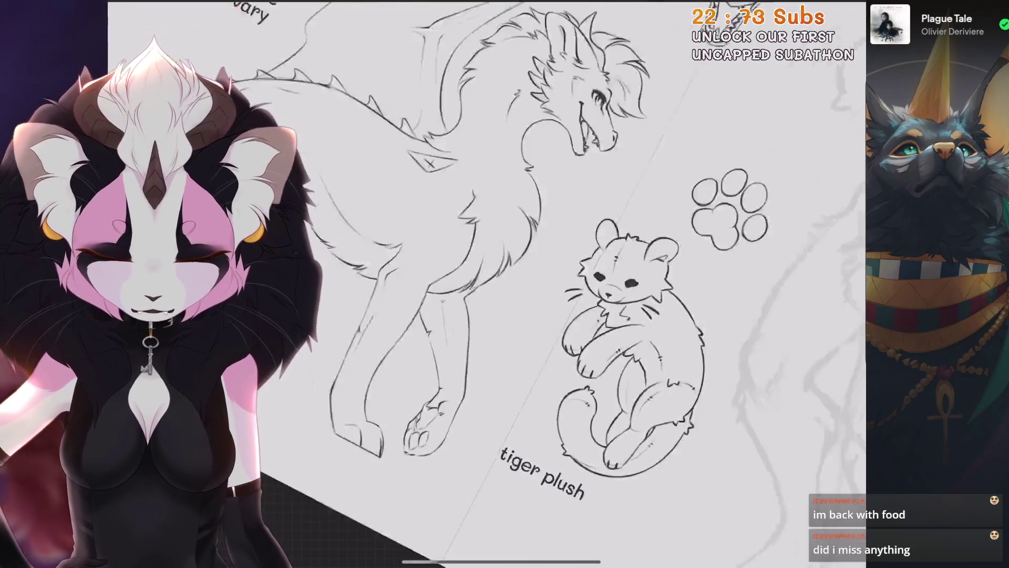
scroll(525, 284, "up", 5)
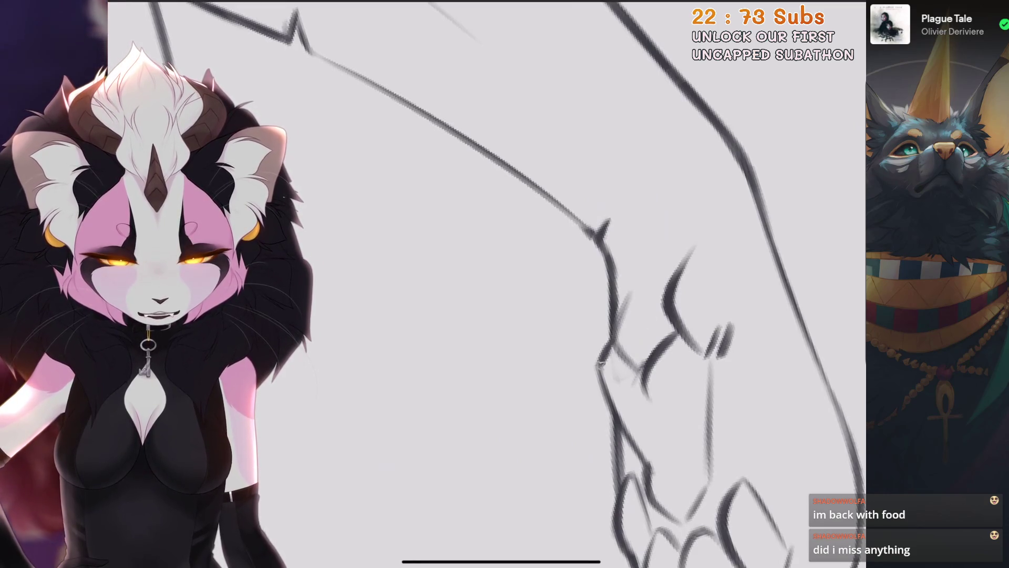
key("ctrl+z")
scroll(525, 284, "down", 3)
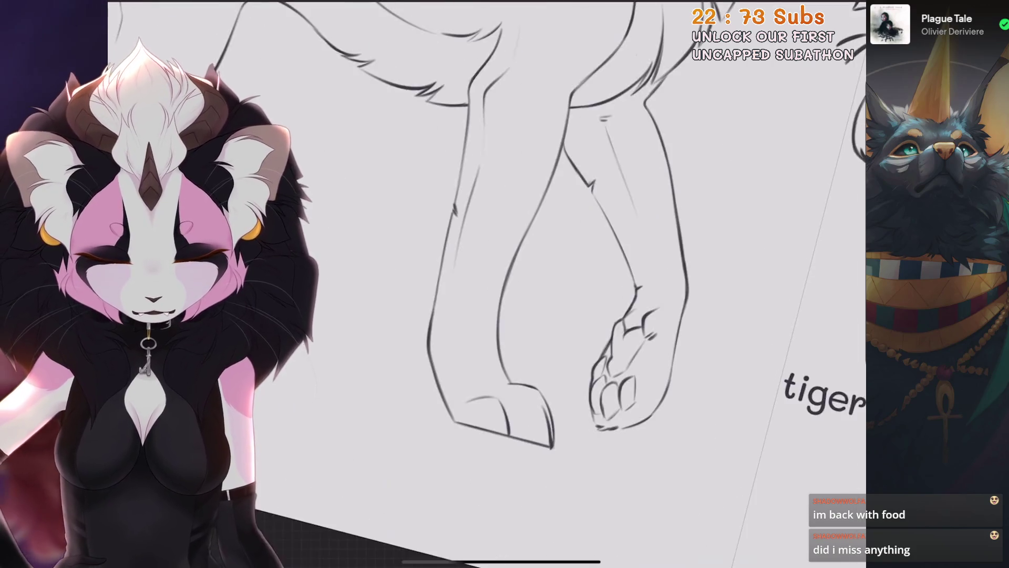
scroll(526, 284, "down", 5)
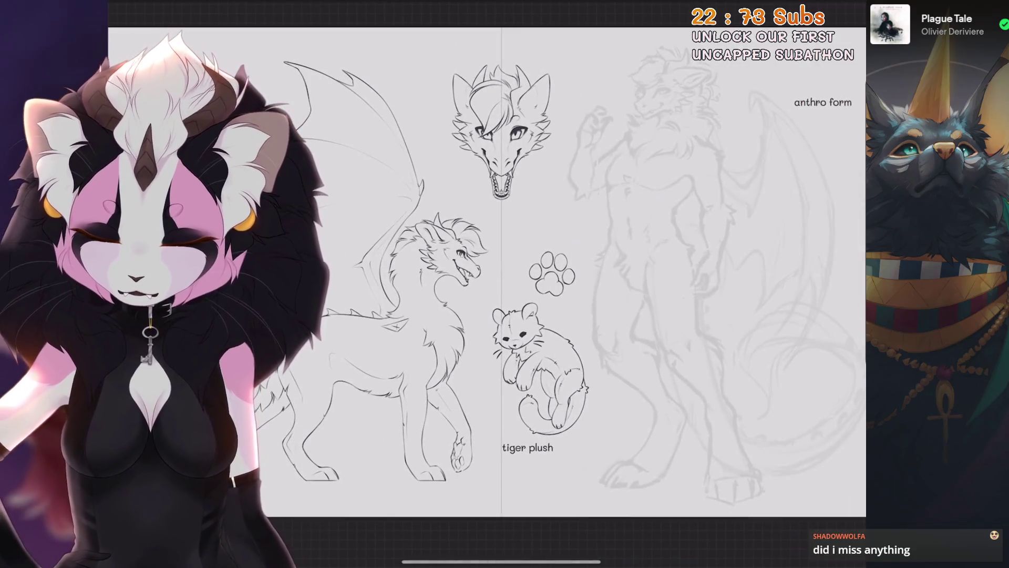
Open Liquify from Adjustments and push the front leg lines into shape.
scroll(526, 283, "up", 6)
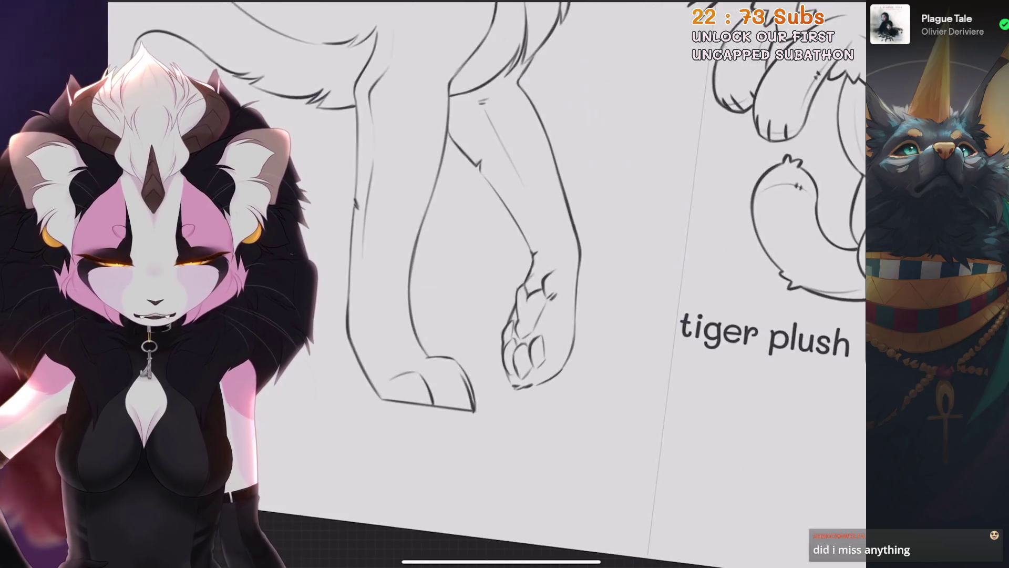
left_click(207, 11)
left_click(210, 413)
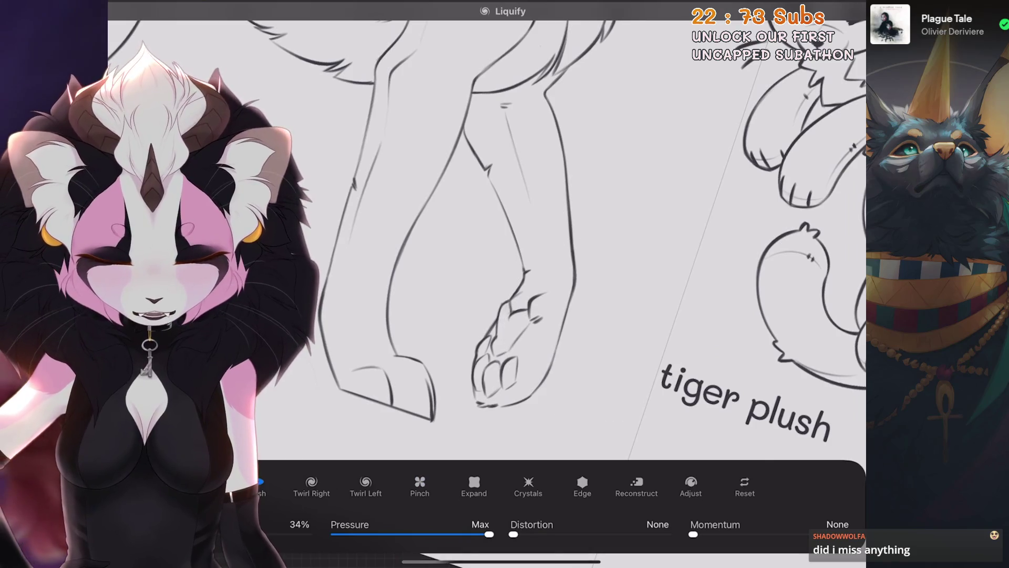
scroll(505, 242, "down", 2)
scroll(505, 241, "up", 2)
left_click_drag(473, 273, 454, 392)
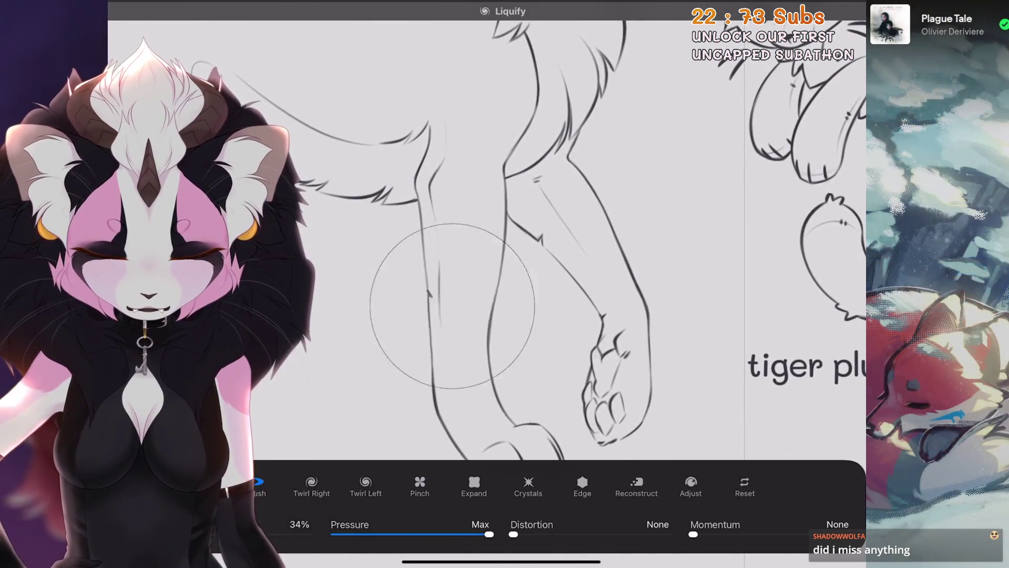
scroll(505, 242, "down", 2)
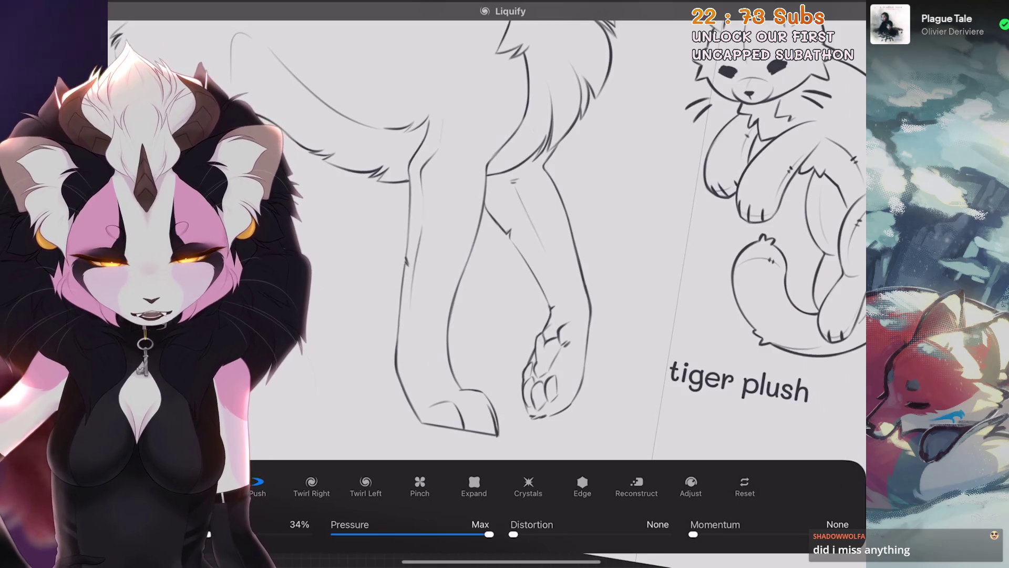
scroll(505, 242, "down", 2)
scroll(504, 242, "down", 3)
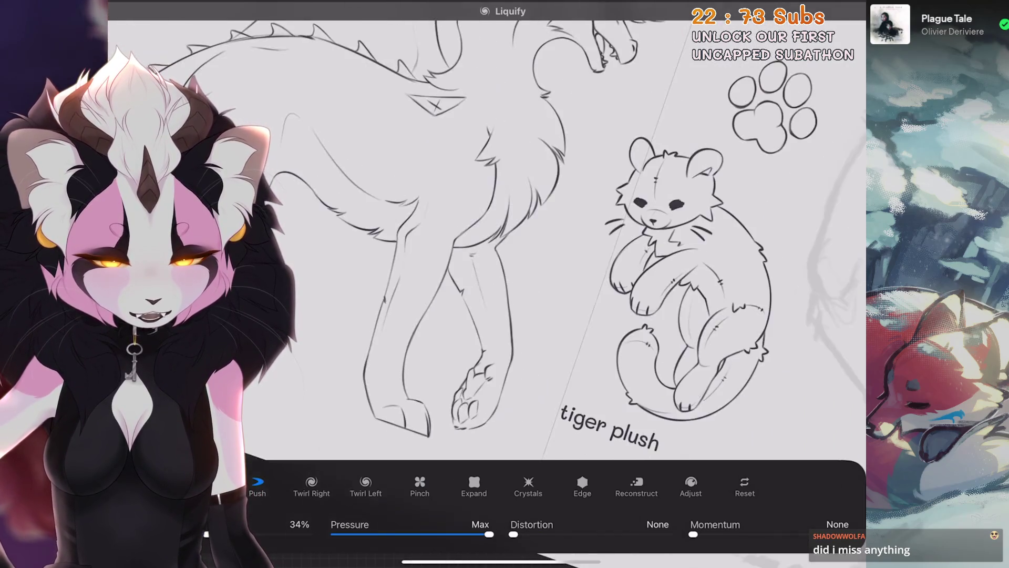
scroll(505, 242, "up", 2)
scroll(547, 318, "up", 5)
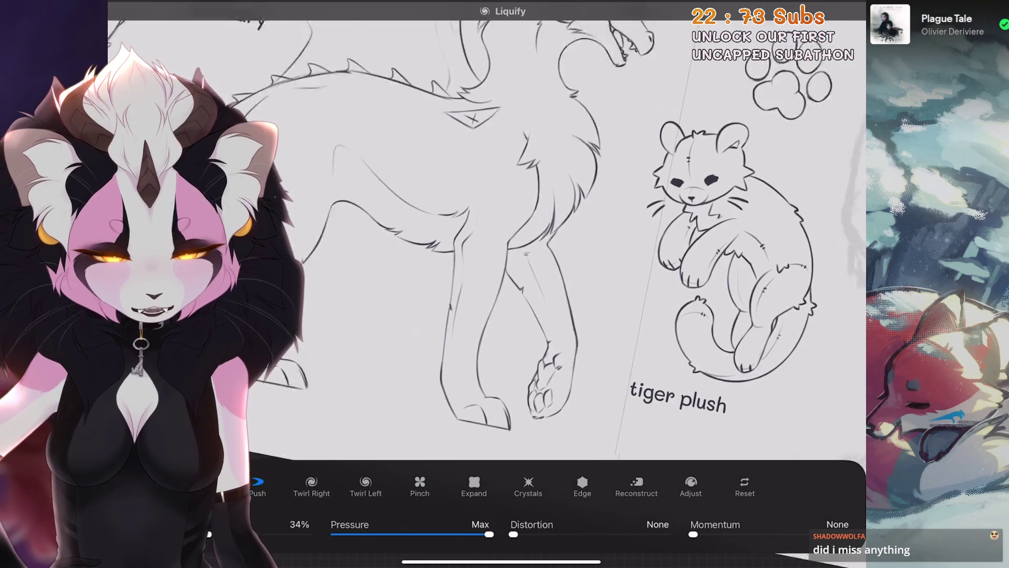
scroll(505, 242, "down", 3)
Switch the Liquify warp to Expand and swell part of the front leg.
left_click(475, 482)
scroll(505, 242, "down", 2)
left_click_drag(439, 366, 449, 399)
scroll(505, 242, "down", 3)
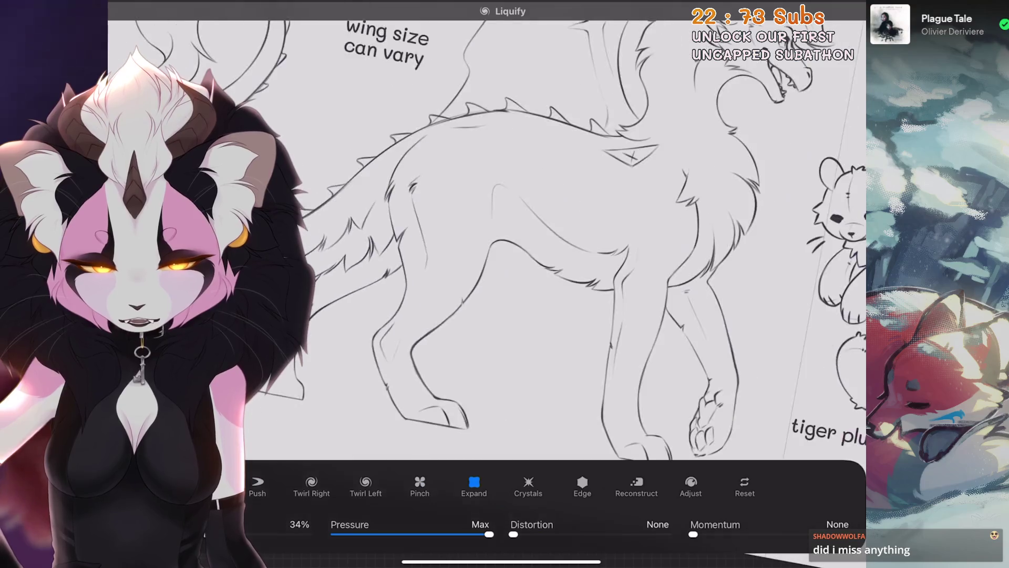
scroll(504, 242, "up", 5)
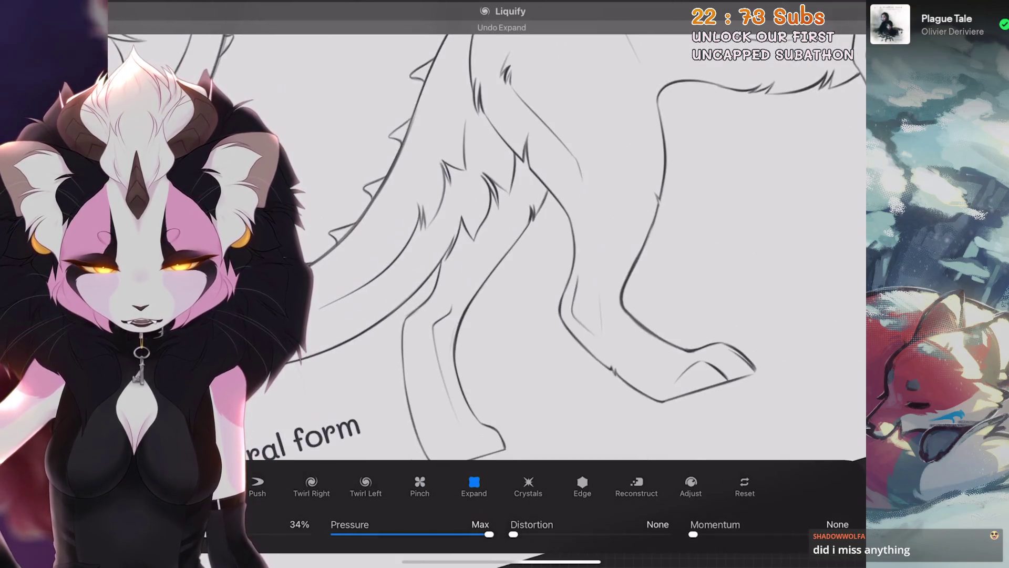
scroll(505, 241, "up", 1)
Return the warp to Push, undo the last leg edit, then redo the liquify change.
left_click(257, 484)
key("ctrl+z")
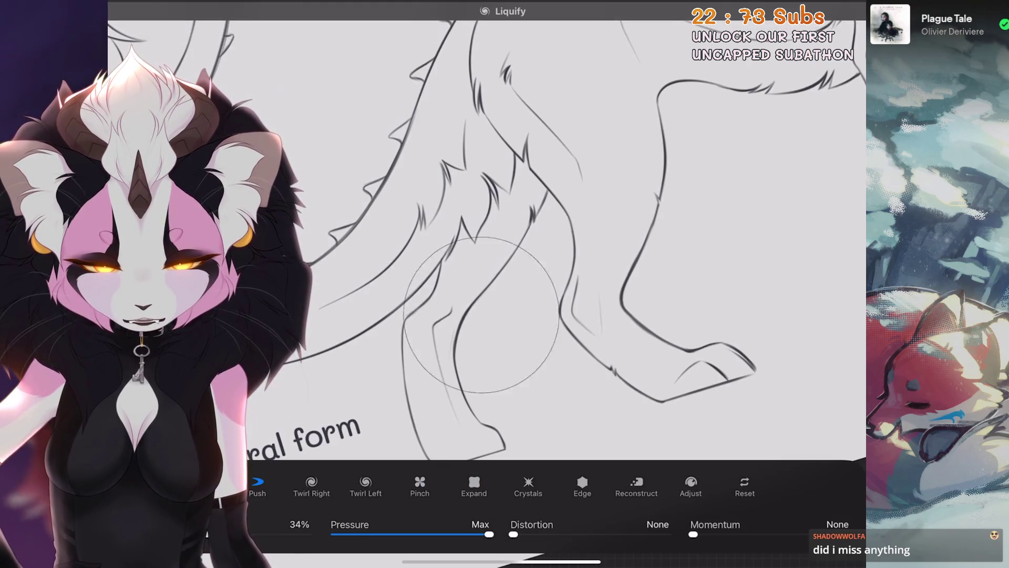
scroll(481, 315, "down", 3)
scroll(526, 263, "down", 3)
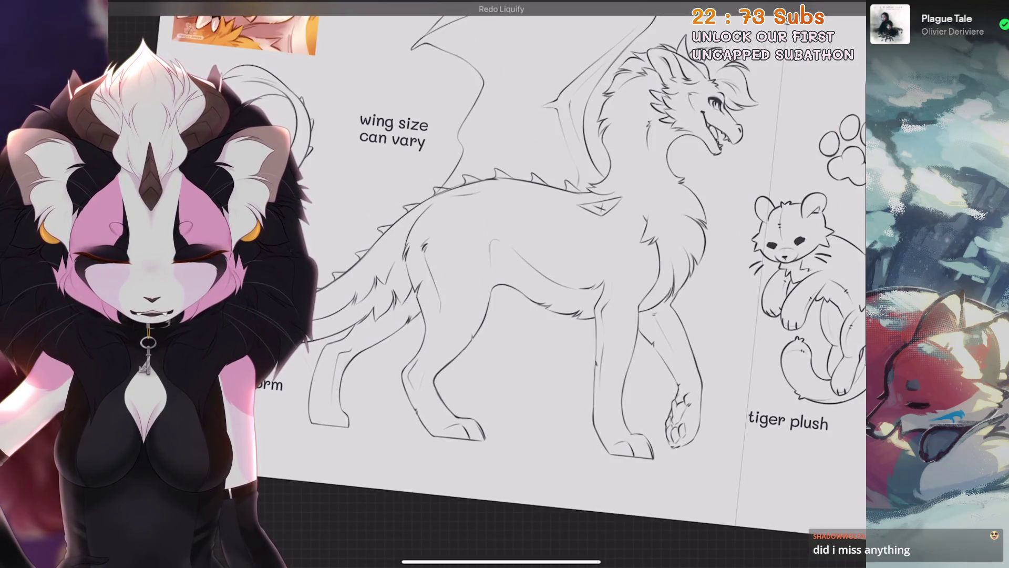
scroll(526, 237, "down", 2)
key("ctrl+shift+z")
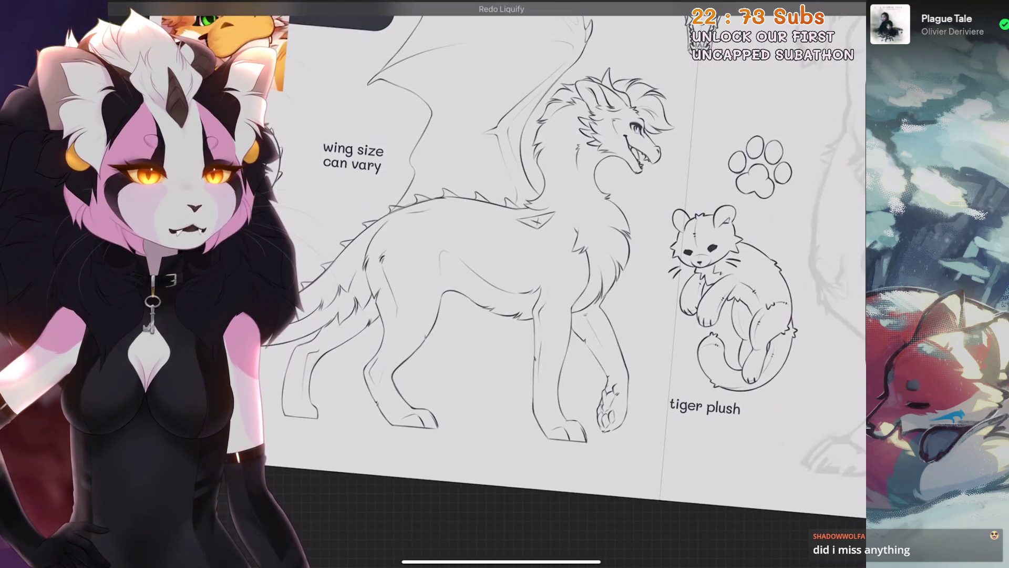
scroll(525, 263, "down", 3)
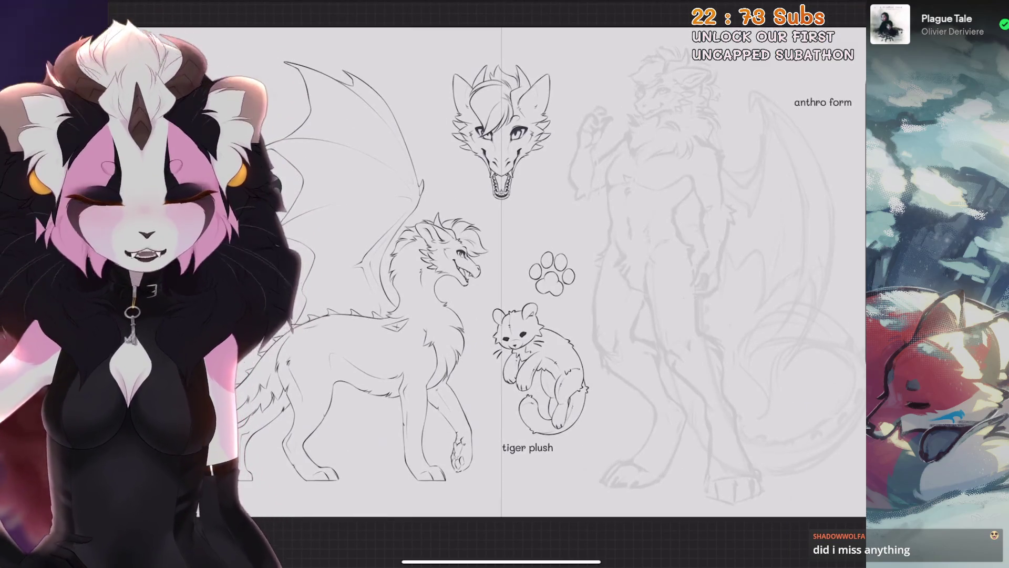
scroll(525, 263, "up", 1)
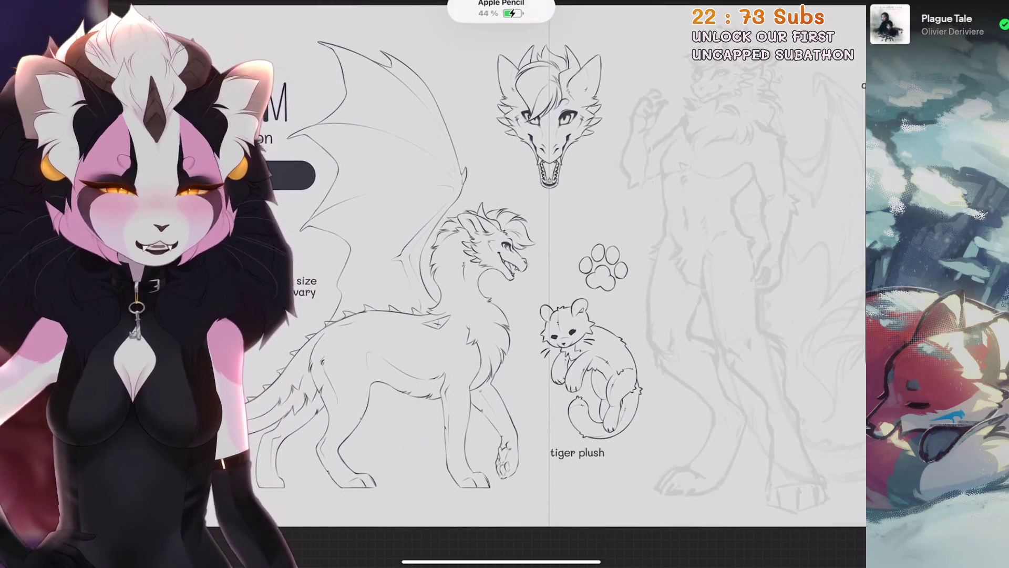
scroll(526, 262, "up", 1)
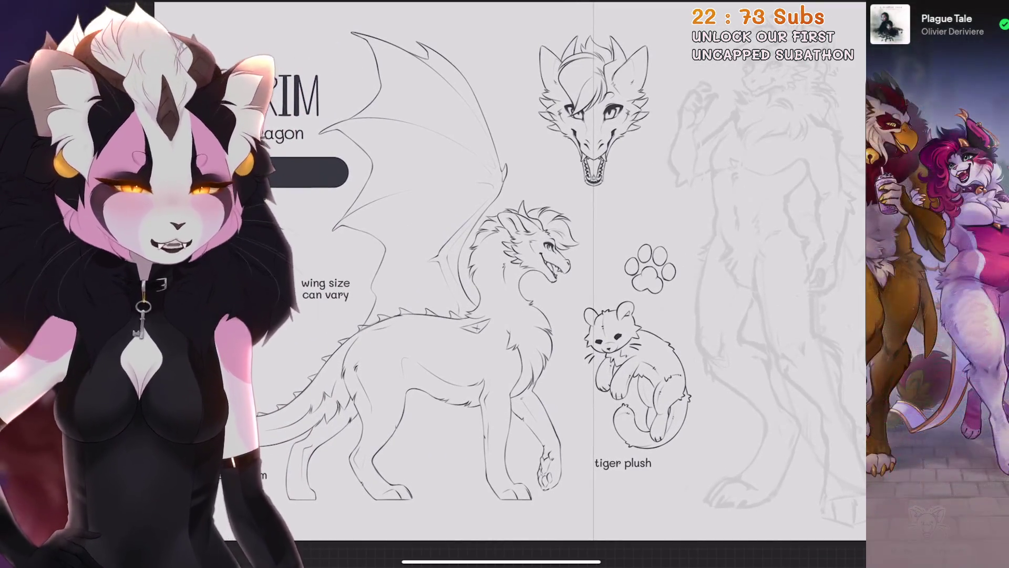